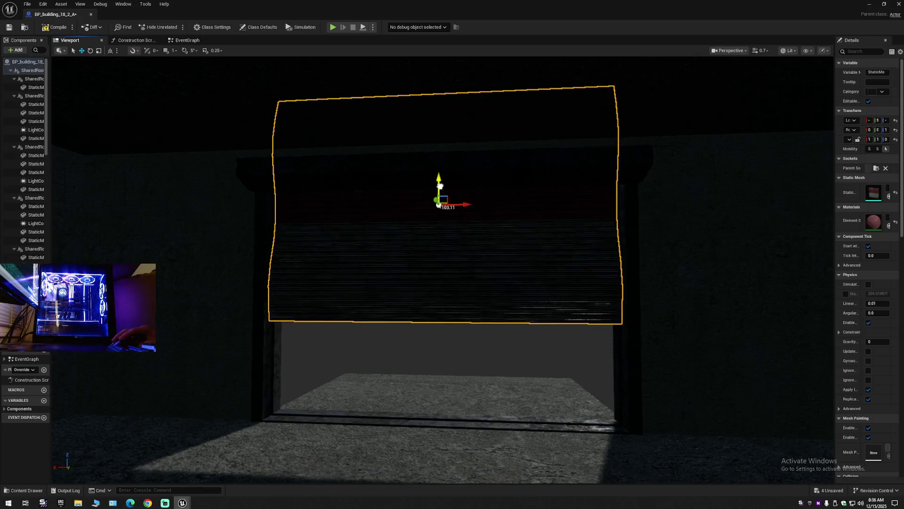
# Step: Lower the garage door within its opening by dragging it along the Z axis
pyautogui.scroll(3, 440, 186)
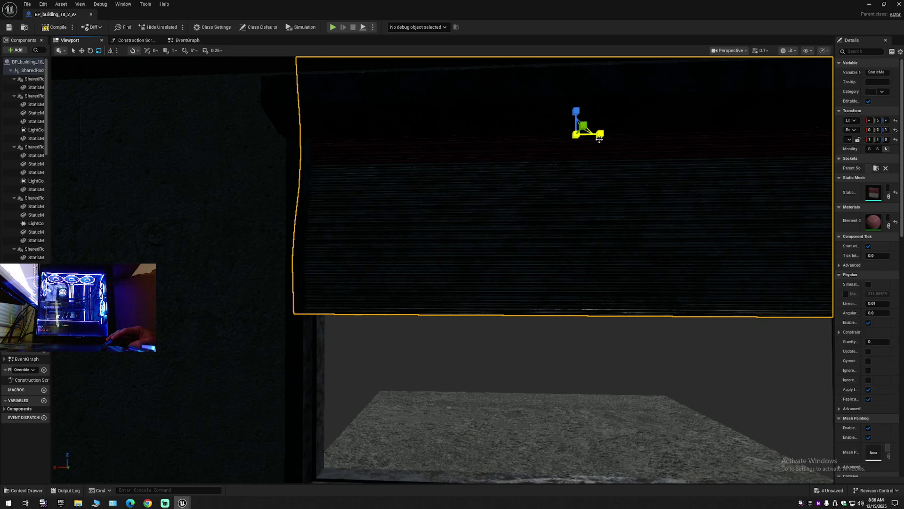
pyautogui.scroll(-5, 599, 139)
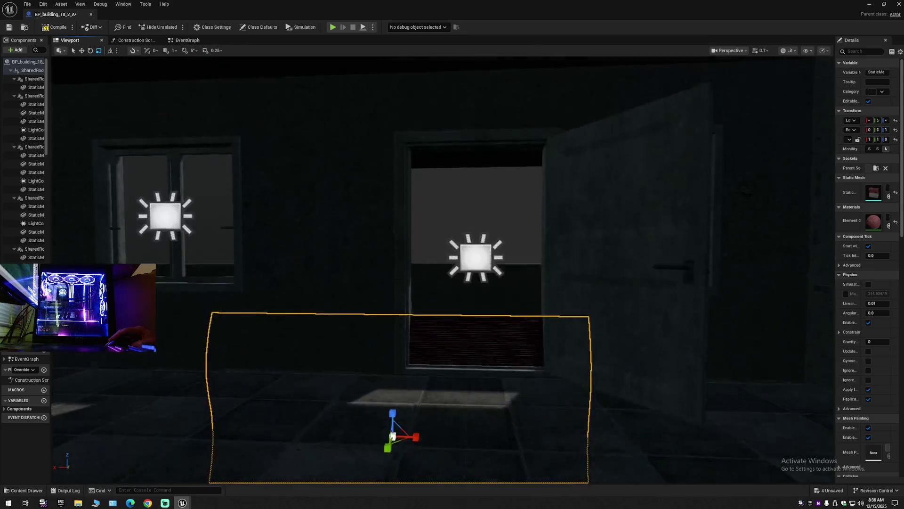
pyautogui.scroll(6, 442, 269)
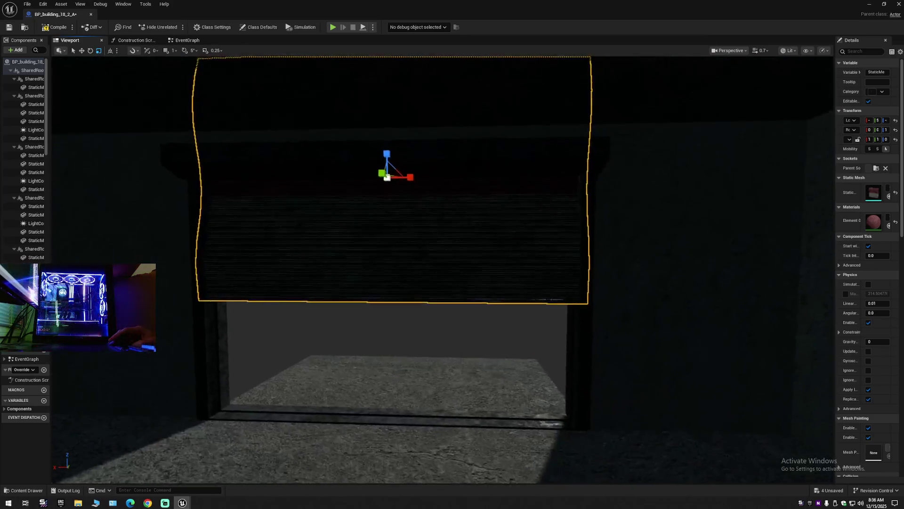
pyautogui.scroll(-2, 442, 269)
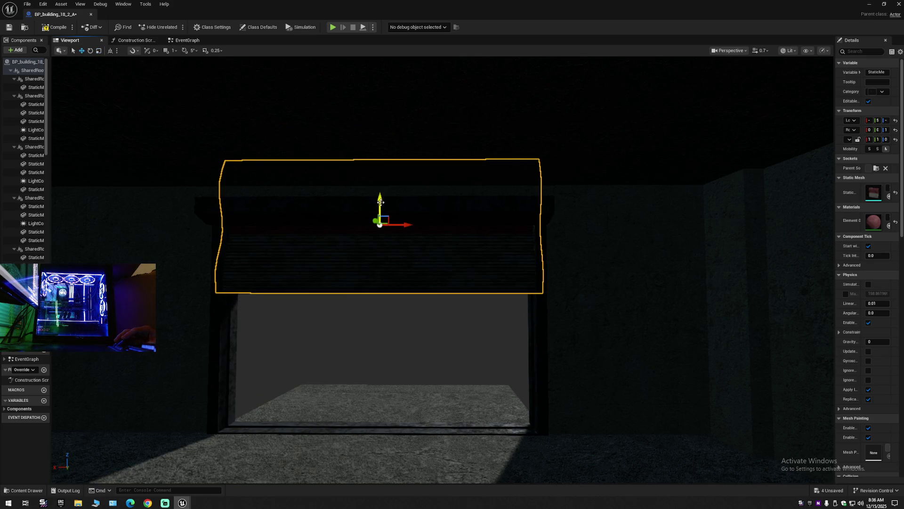
pyautogui.moveTo(379, 201); pyautogui.dragTo(379, 212)
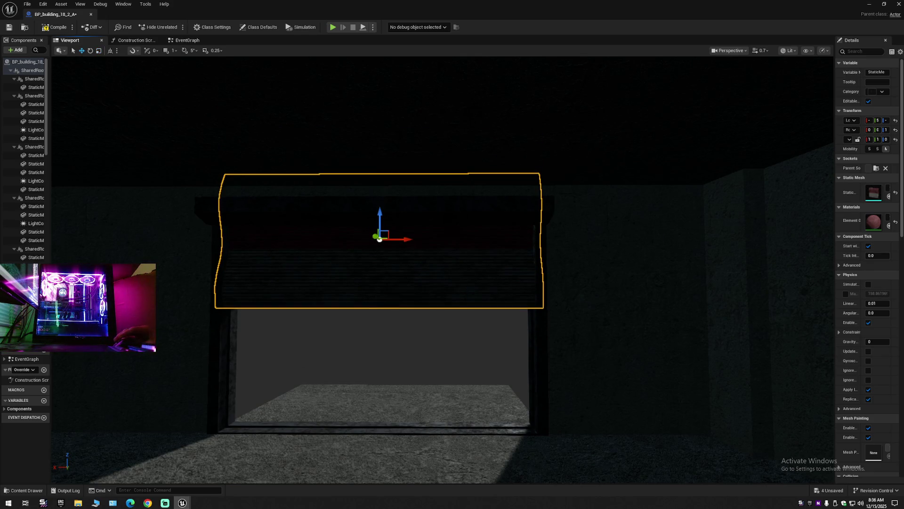
# Step: Zoom around the doorway and select the rectangular light inside it
pyautogui.scroll(5, 379, 239)
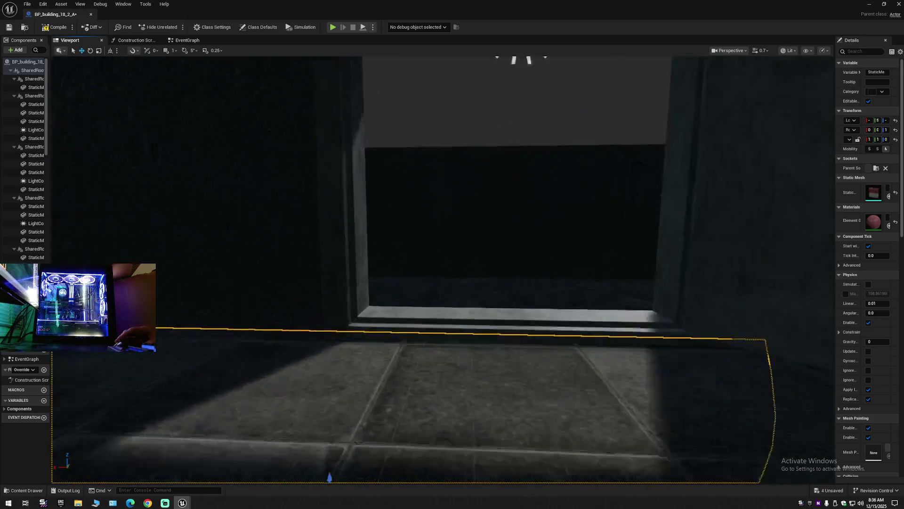
pyautogui.scroll(3, 444, 270)
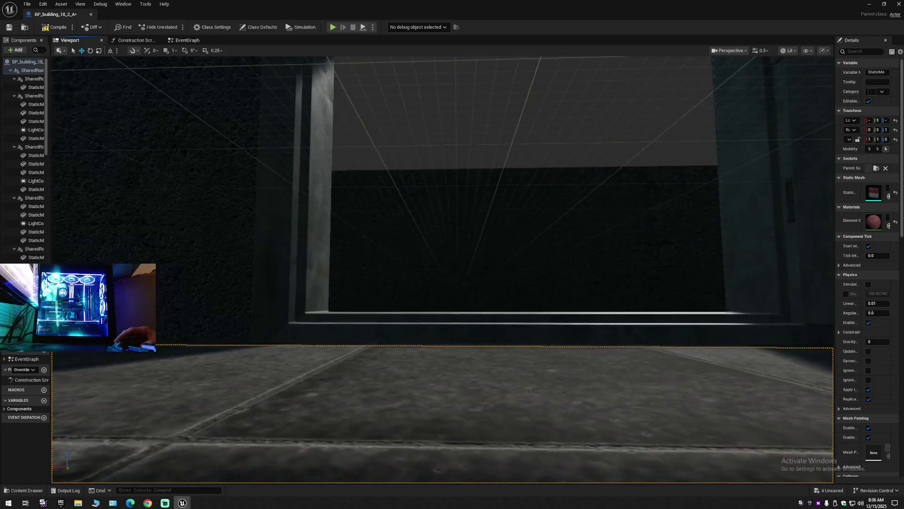
pyautogui.scroll(-5, 443, 269)
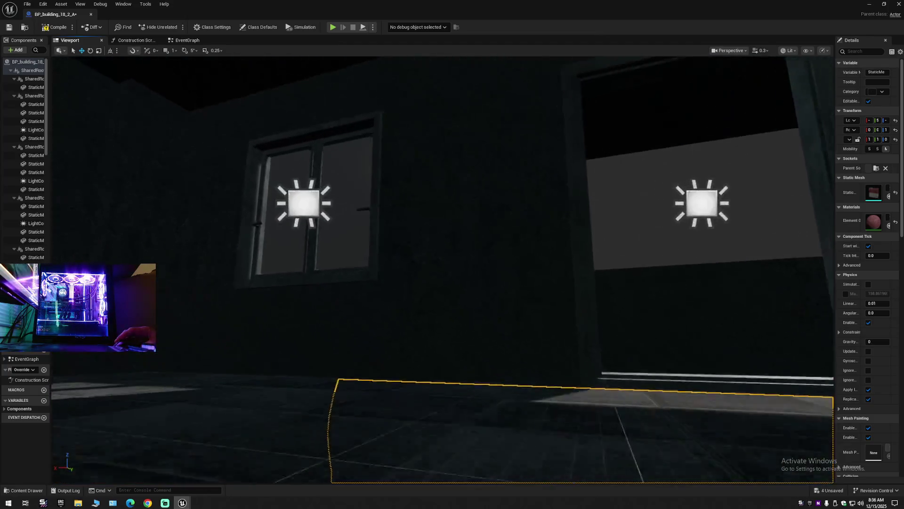
pyautogui.scroll(6, 443, 268)
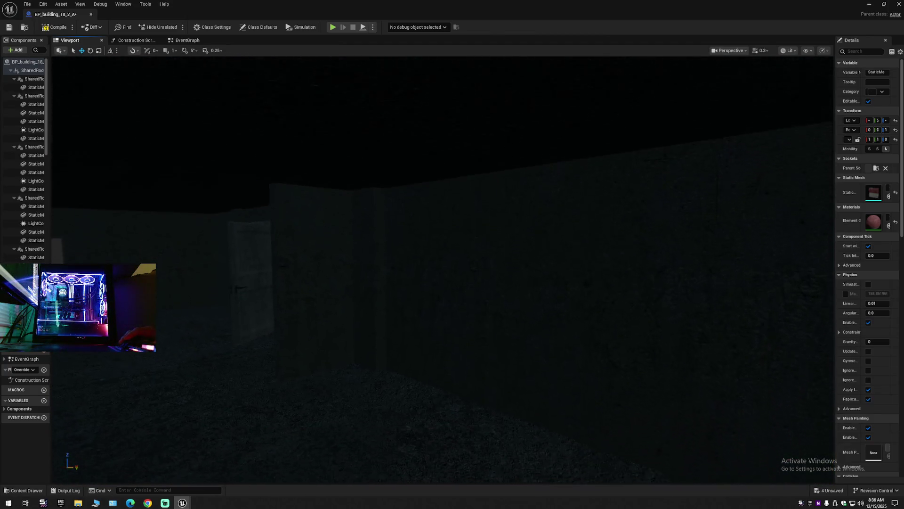
pyautogui.scroll(-6, 435, 282)
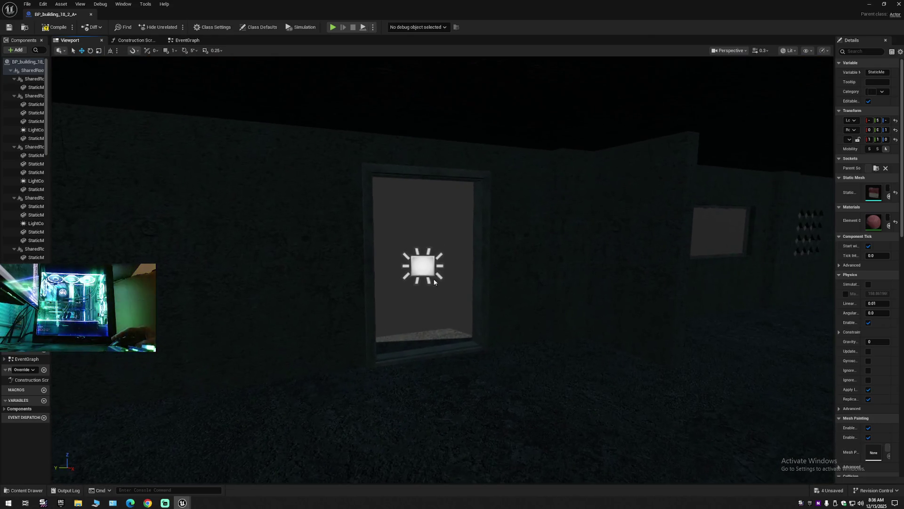
pyautogui.click(442, 278)
# Step: Delete the open door from the building blueprint
pyautogui.scroll(6, 442, 279)
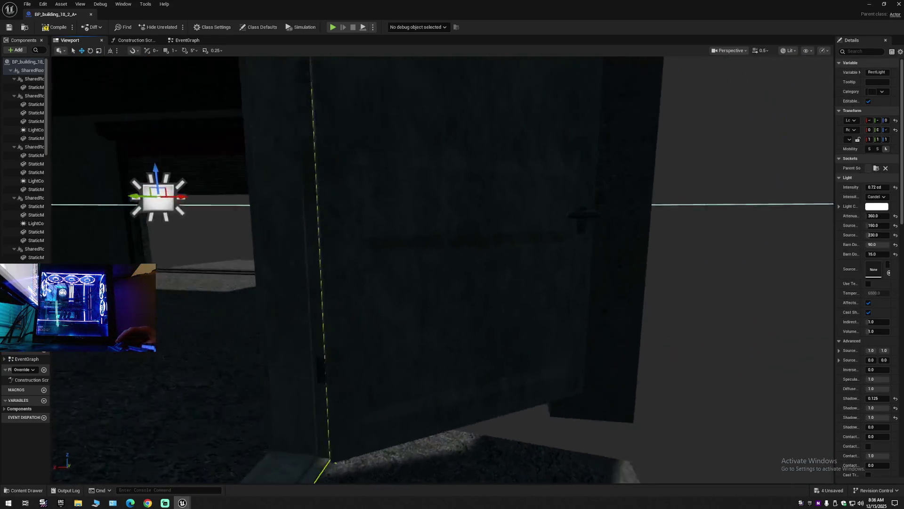
pyautogui.scroll(-3, 449, 269)
pyautogui.click(454, 270)
pyautogui.scroll(-4, 454, 270)
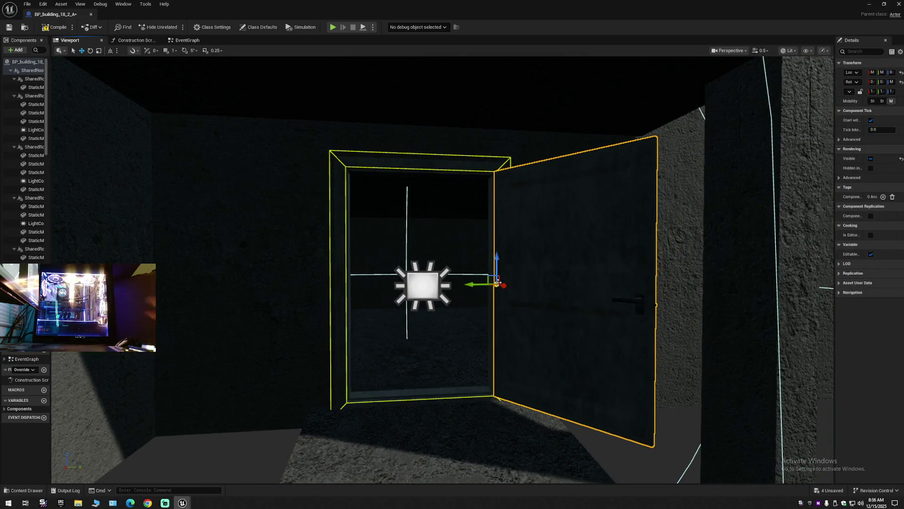
pyautogui.press('Delete')
# Step: Delete the rectangular light beside the doorway
pyautogui.moveTo(496, 304)
pyautogui.mouseDown()
pyautogui.moveTo(471, 302)
pyautogui.moveTo(509, 302)
pyautogui.moveTo(500, 292)
pyautogui.moveTo(461, 292)
pyautogui.mouseUp()
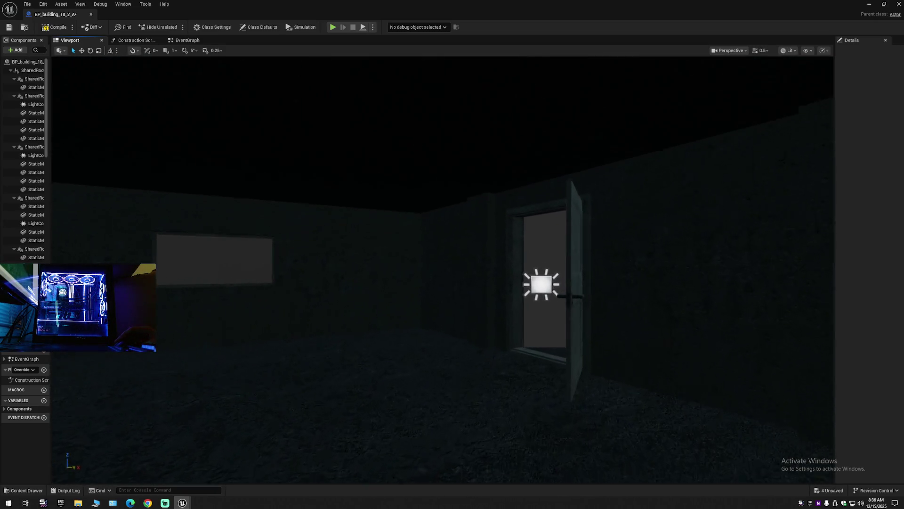
pyautogui.click(532, 291)
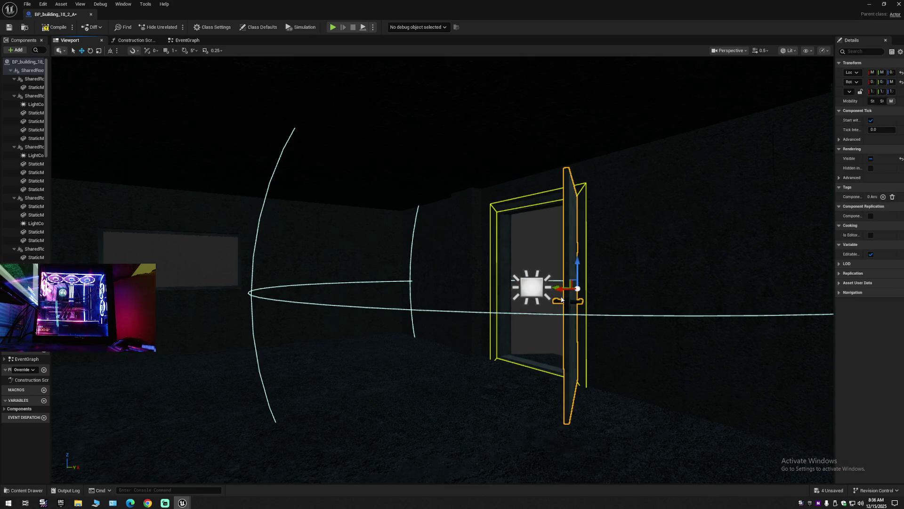
pyautogui.press('Delete')
# Step: Fly to the window wall and select the light at the door
pyautogui.moveTo(560, 299); pyautogui.dragTo(433, 285)
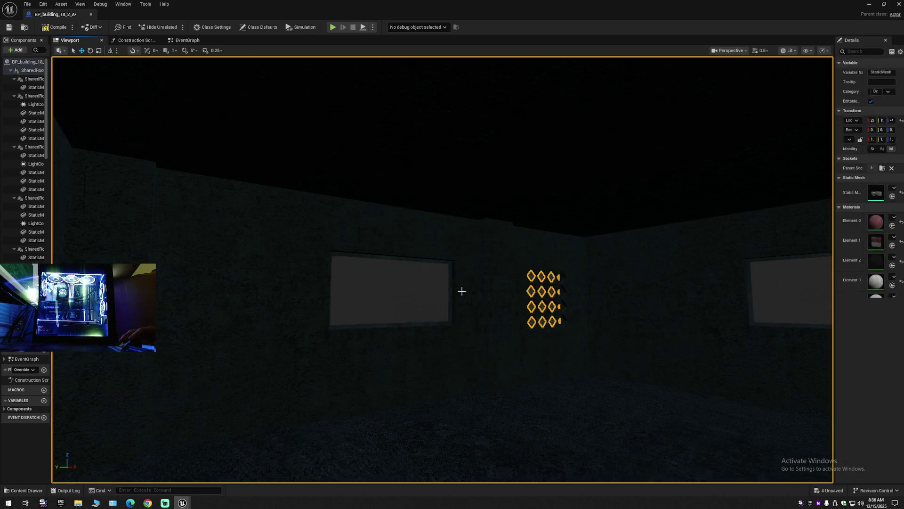
pyautogui.moveTo(538, 297)
pyautogui.mouseDown()
pyautogui.moveTo(462, 240)
pyautogui.moveTo(476, 231)
pyautogui.moveTo(424, 250)
pyautogui.moveTo(541, 299)
pyautogui.mouseUp()
pyautogui.scroll(1, 471, 233)
pyautogui.scroll(2, 459, 238)
pyautogui.scroll(-1, 426, 248)
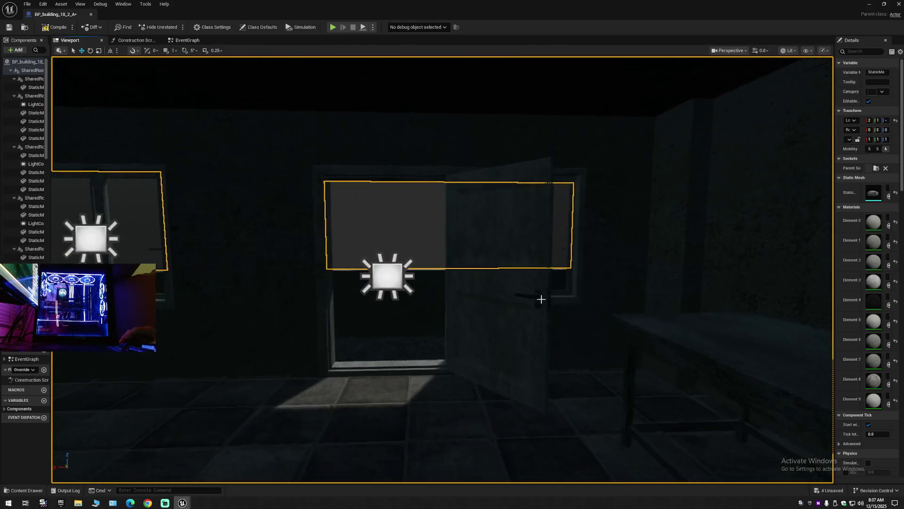
pyautogui.click(386, 276)
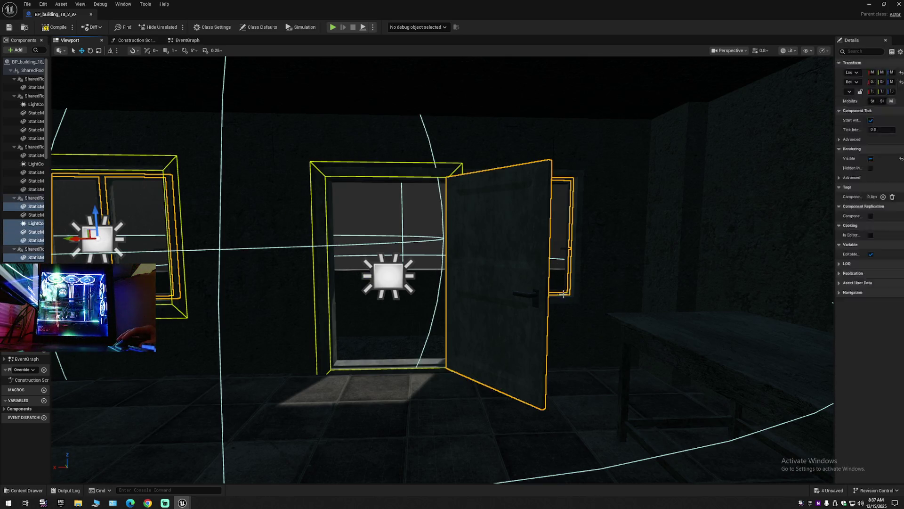
# Step: Delete the selected door, window frame and light, then select the next window's light
pyautogui.press('Delete')
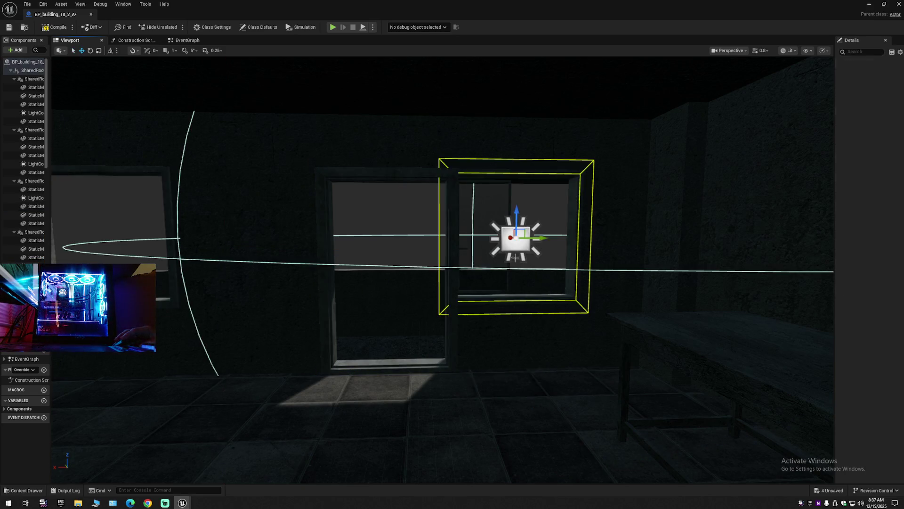
pyautogui.moveTo(505, 285)
pyautogui.mouseDown()
pyautogui.moveTo(542, 278)
pyautogui.moveTo(438, 250)
pyautogui.moveTo(452, 292)
pyautogui.moveTo(410, 327)
pyautogui.moveTo(428, 320)
pyautogui.moveTo(401, 322)
pyautogui.mouseUp()
pyautogui.click(463, 231)
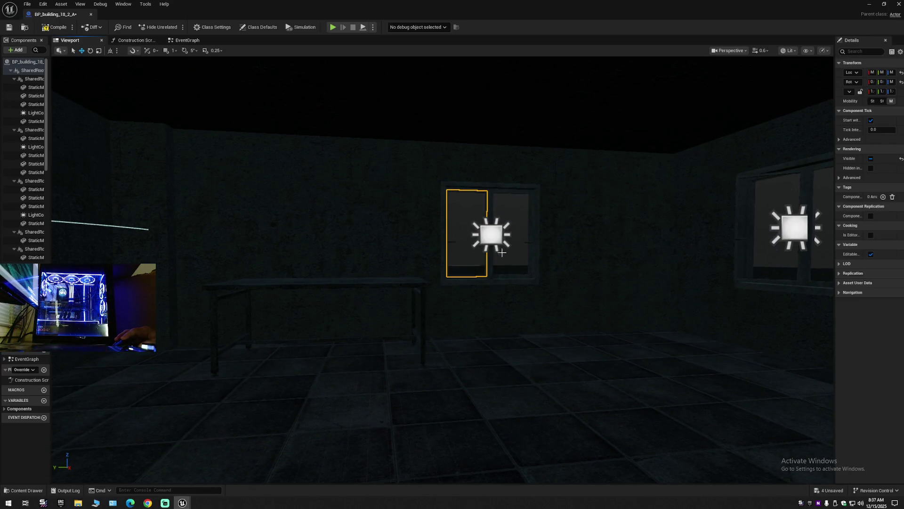
# Step: Fly to the far window in the dark room and select its frame and light
pyautogui.moveTo(505, 288); pyautogui.dragTo(520, 297)
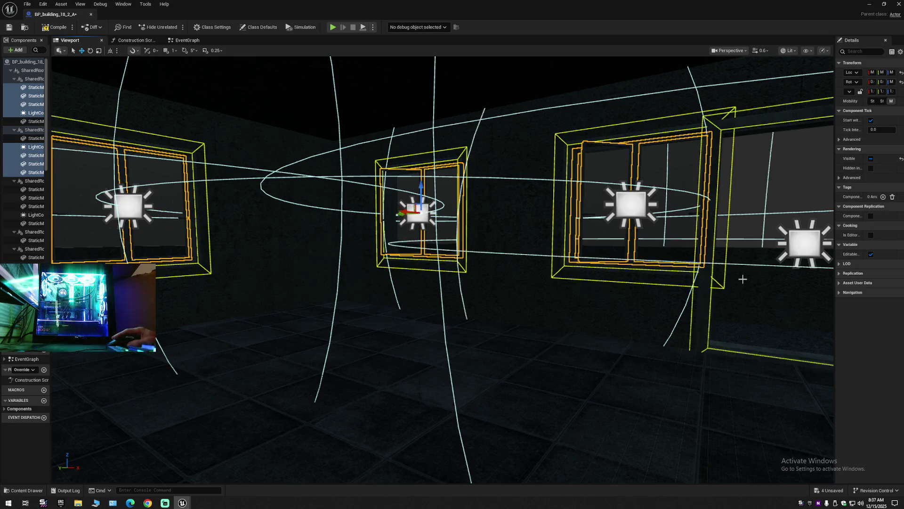
pyautogui.moveTo(743, 279); pyautogui.dragTo(715, 256)
pyautogui.moveTo(549, 241); pyautogui.dragTo(547, 242)
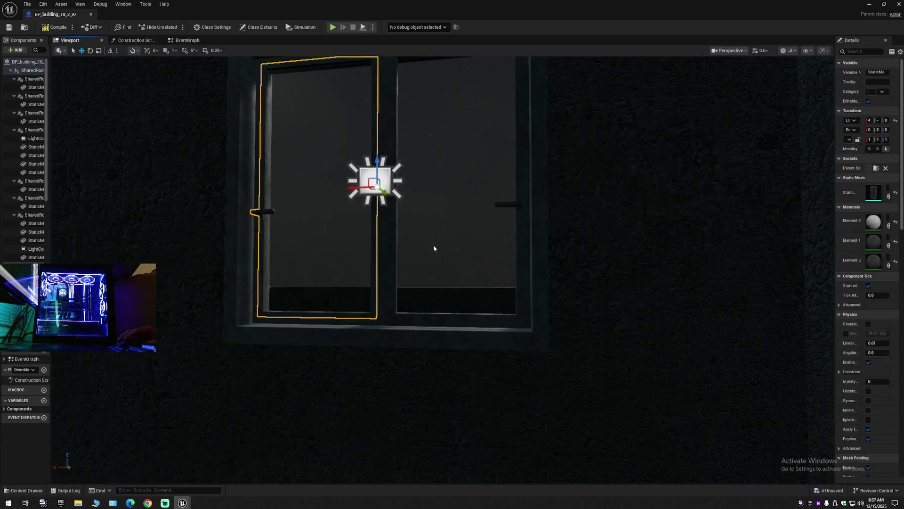
pyautogui.click(381, 225)
# Step: Delete the dark door at the end of the room
pyautogui.moveTo(381, 233); pyautogui.dragTo(408, 236)
pyautogui.moveTo(459, 225); pyautogui.dragTo(459, 225)
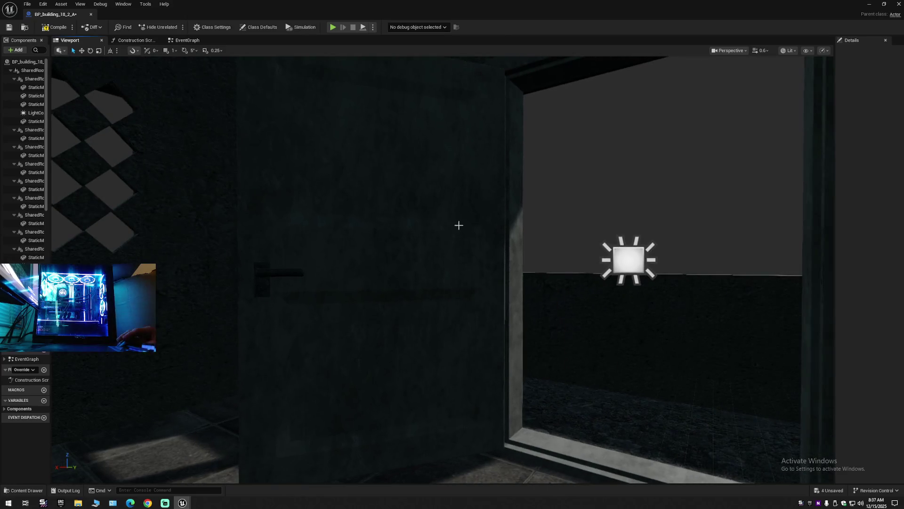
pyautogui.click(453, 252)
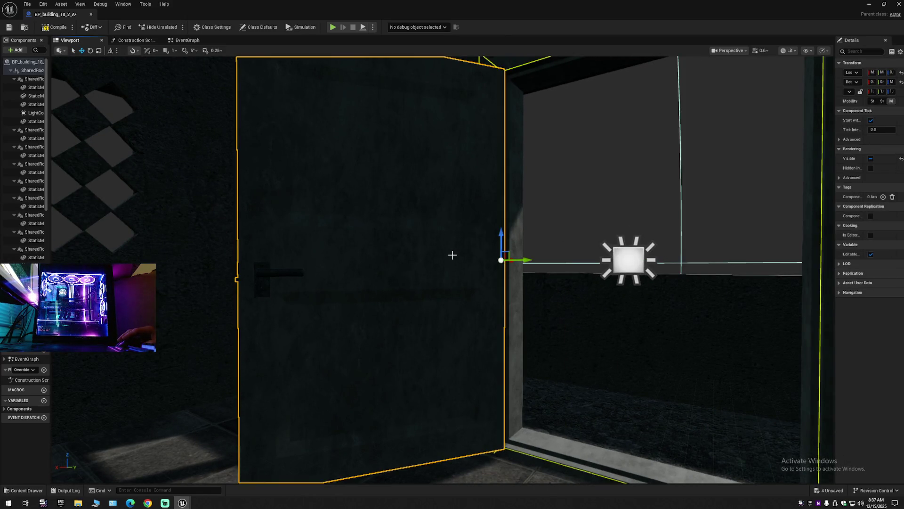
pyautogui.press('Delete')
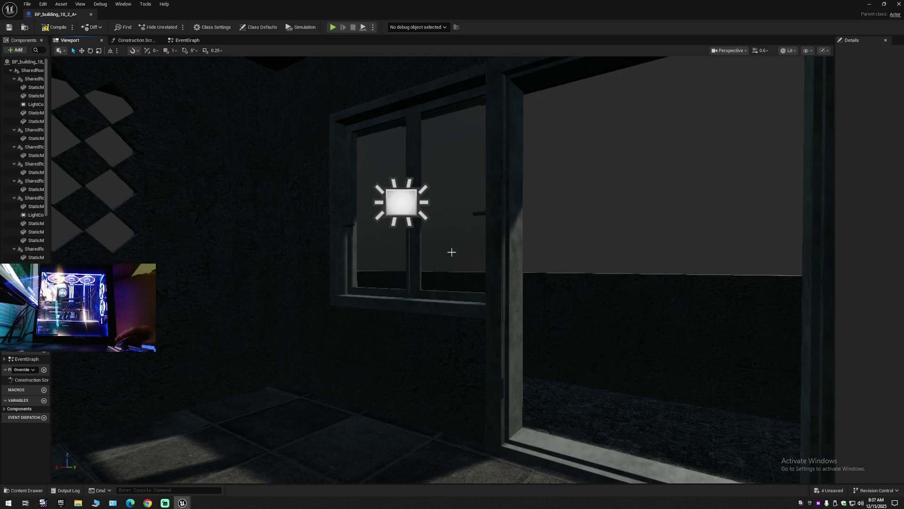
# Step: Delete two more windows together with their light sprites
pyautogui.keyDown('ctrl'); pyautogui.click(408, 210); pyautogui.keyUp('ctrl')
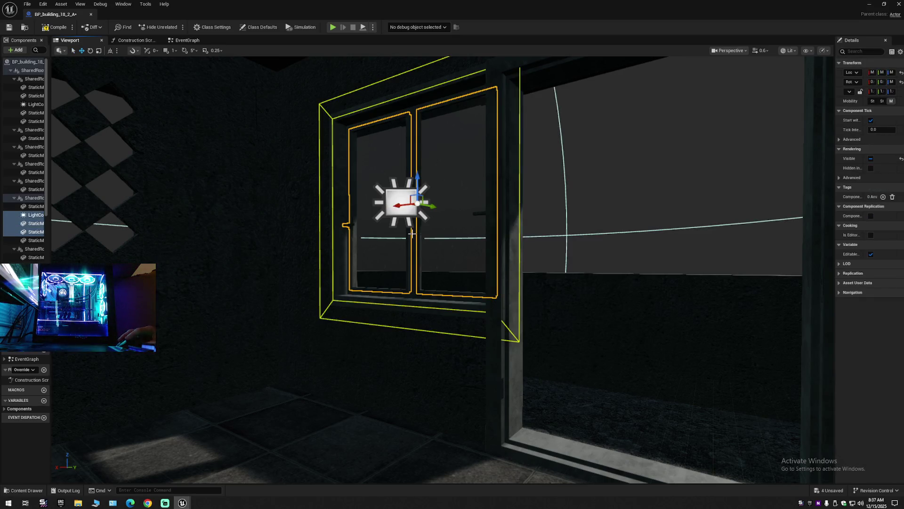
pyautogui.press('Delete')
pyautogui.moveTo(414, 252)
pyautogui.mouseDown()
pyautogui.moveTo(405, 282)
pyautogui.moveTo(410, 264)
pyautogui.mouseUp()
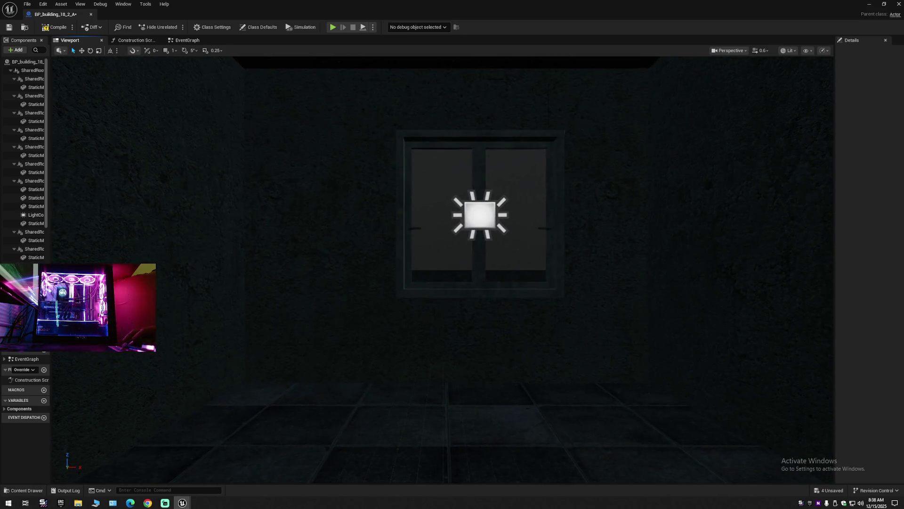
pyautogui.keyDown('ctrl'); pyautogui.click(484, 227); pyautogui.keyUp('ctrl')
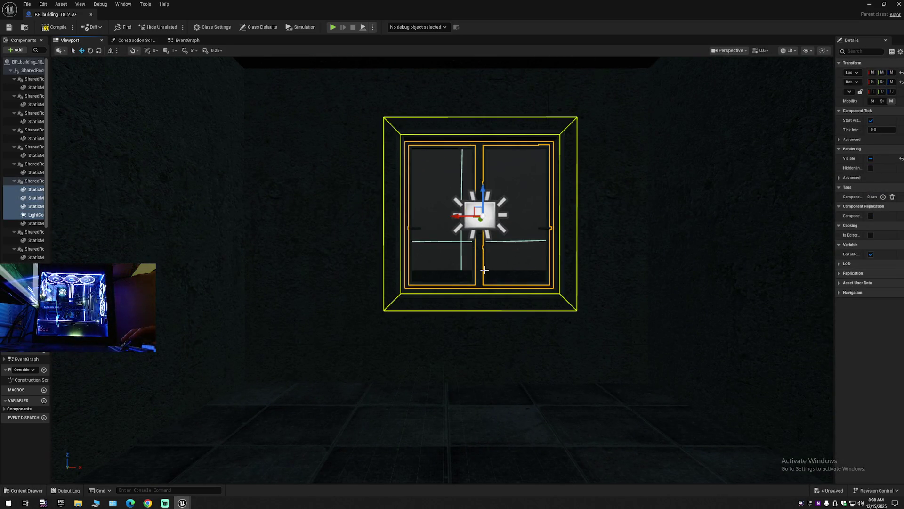
pyautogui.press('Delete')
# Step: Pull back to the building exterior and select the wall mesh
pyautogui.moveTo(442, 283); pyautogui.dragTo(509, 358)
pyautogui.moveTo(458, 260)
pyautogui.mouseDown()
pyautogui.moveTo(460, 231)
pyautogui.moveTo(458, 260)
pyautogui.moveTo(443, 282)
pyautogui.moveTo(445, 301)
pyautogui.moveTo(475, 311)
pyautogui.moveTo(471, 339)
pyautogui.moveTo(528, 346)
pyautogui.moveTo(537, 325)
pyautogui.moveTo(542, 358)
pyautogui.moveTo(509, 339)
pyautogui.moveTo(518, 329)
pyautogui.moveTo(509, 339)
pyautogui.moveTo(471, 336)
pyautogui.moveTo(476, 325)
pyautogui.moveTo(443, 253)
pyautogui.mouseUp()
pyautogui.click(417, 251)
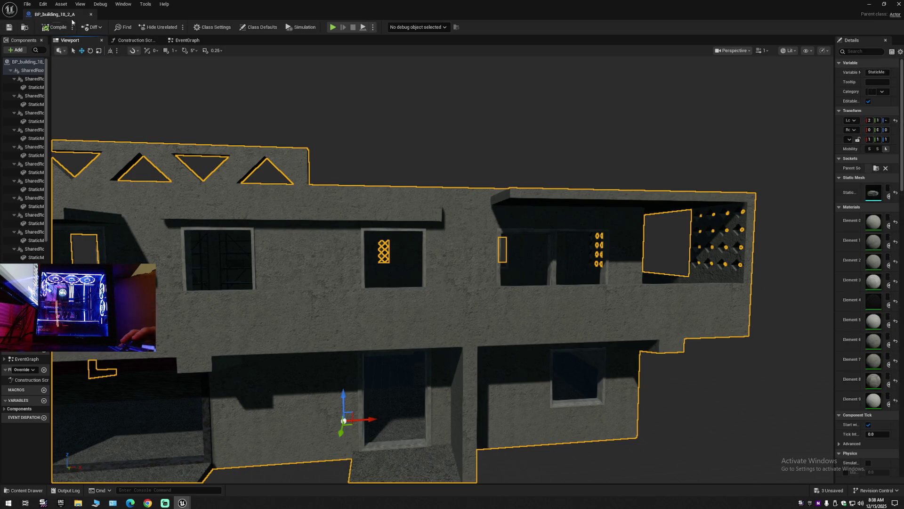
# Step: Close the current blueprint and open BP_building_19_1_A in its viewport
pyautogui.click(91, 16)
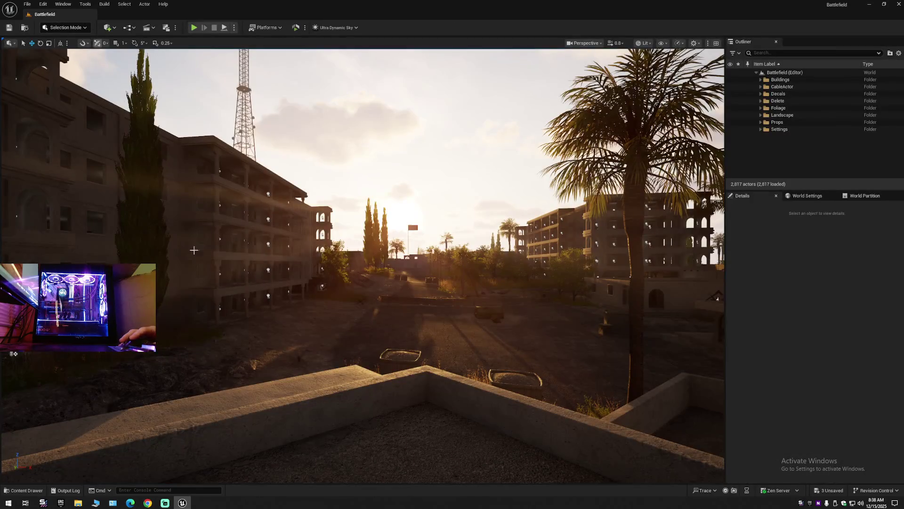
pyautogui.click(29, 491)
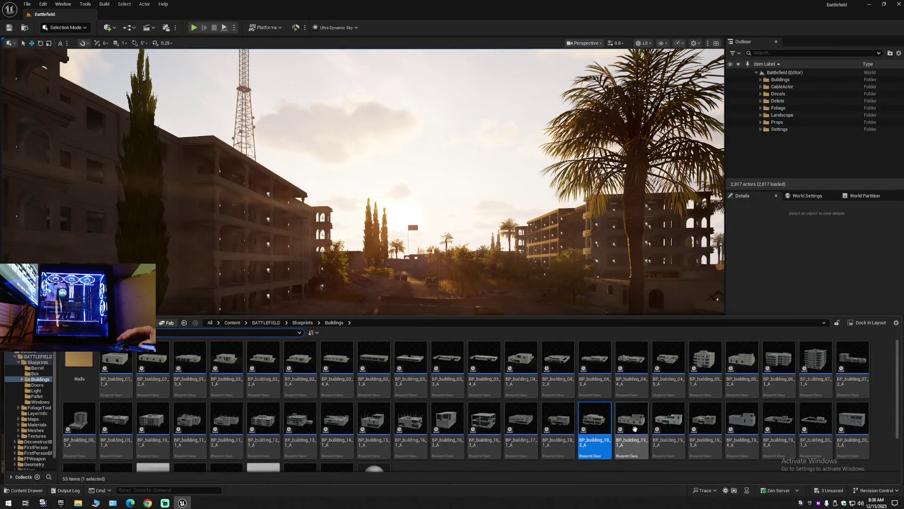
pyautogui.doubleClick(634, 428)
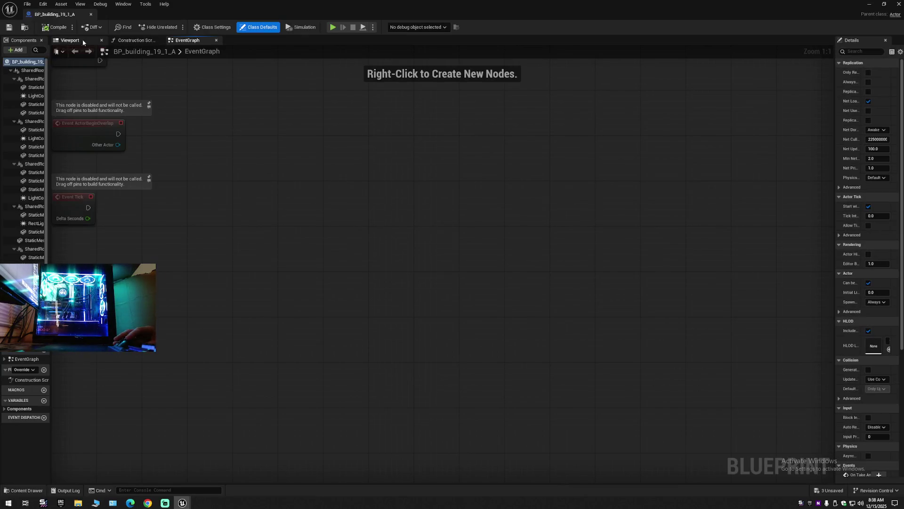
pyautogui.click(83, 43)
# Step: Move into the dark room and select the doorway's rectangular light
pyautogui.scroll(10, 303, 218)
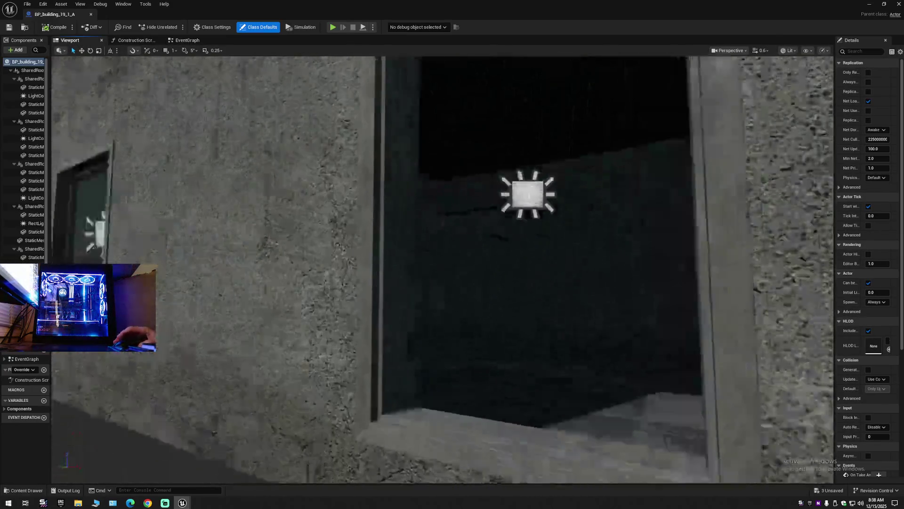
pyautogui.scroll(5, 426, 338)
pyautogui.click(466, 233)
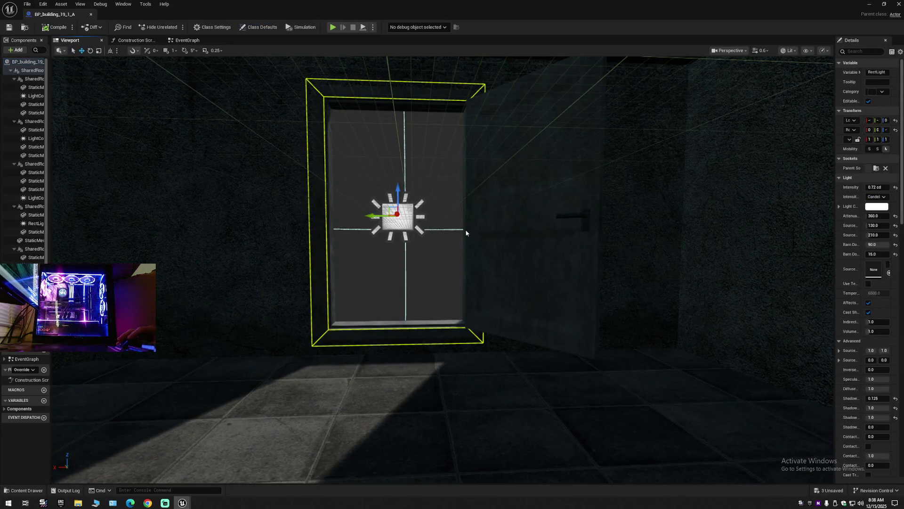
# Step: Turn into the dark room and add its rectangular light to the selection
pyautogui.moveTo(487, 269)
pyautogui.mouseDown()
pyautogui.moveTo(424, 271)
pyautogui.moveTo(490, 268)
pyautogui.mouseUp()
pyautogui.moveTo(535, 244)
pyautogui.mouseDown()
pyautogui.moveTo(735, 238)
pyautogui.moveTo(612, 240)
pyautogui.moveTo(484, 268)
pyautogui.mouseUp()
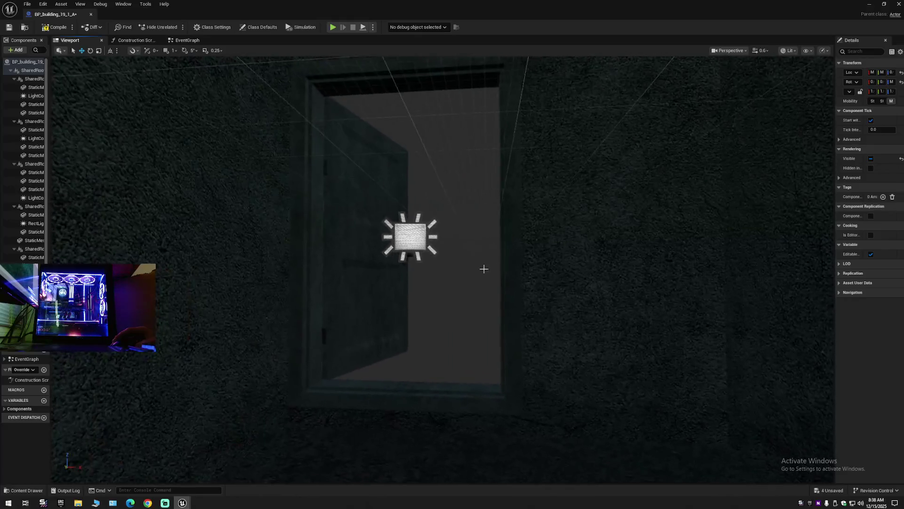
pyautogui.keyDown('ctrl'); pyautogui.click(404, 243); pyautogui.keyUp('ctrl')
pyautogui.press('f')
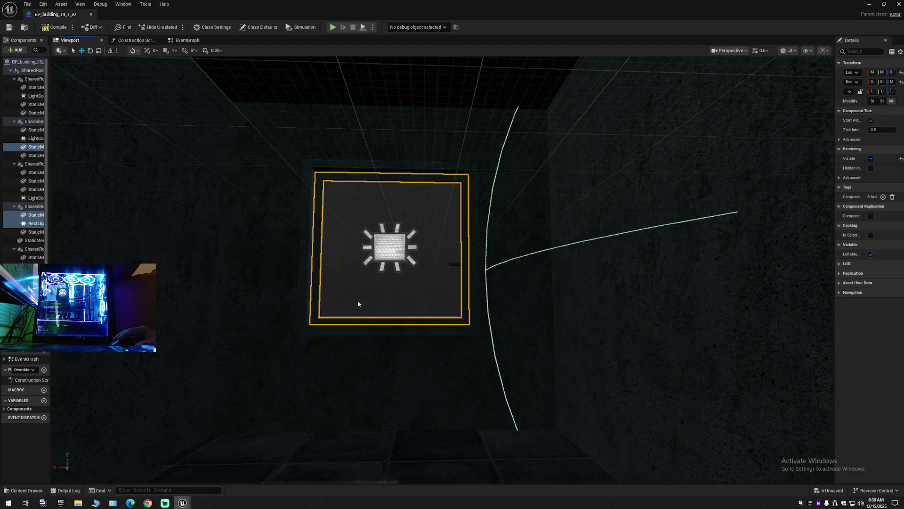
pyautogui.press('Escape')
# Step: Select the doorway light, window light and door meshes, and delete them
pyautogui.moveTo(377, 281); pyautogui.dragTo(376, 281)
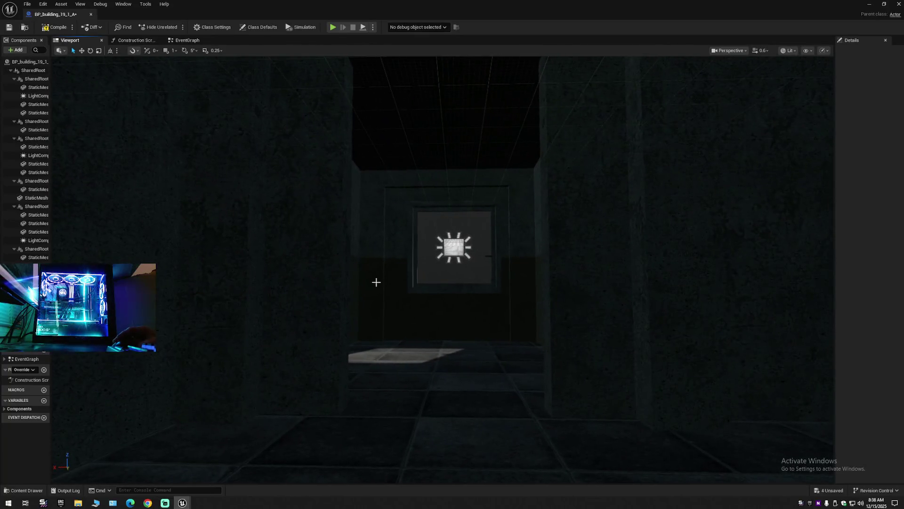
pyautogui.scroll(5, 375, 281)
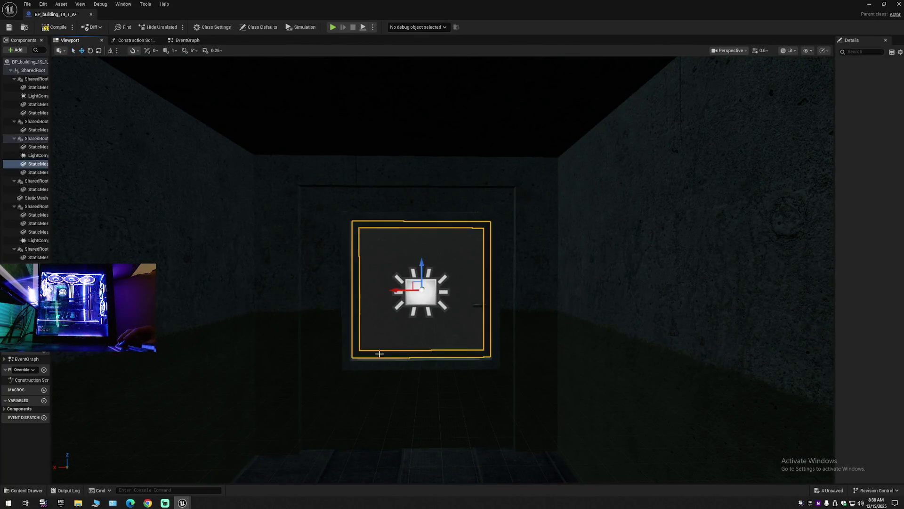
pyautogui.keyDown('ctrl'); pyautogui.click(414, 306); pyautogui.keyUp('ctrl')
pyautogui.moveTo(414, 305); pyautogui.dragTo(419, 307)
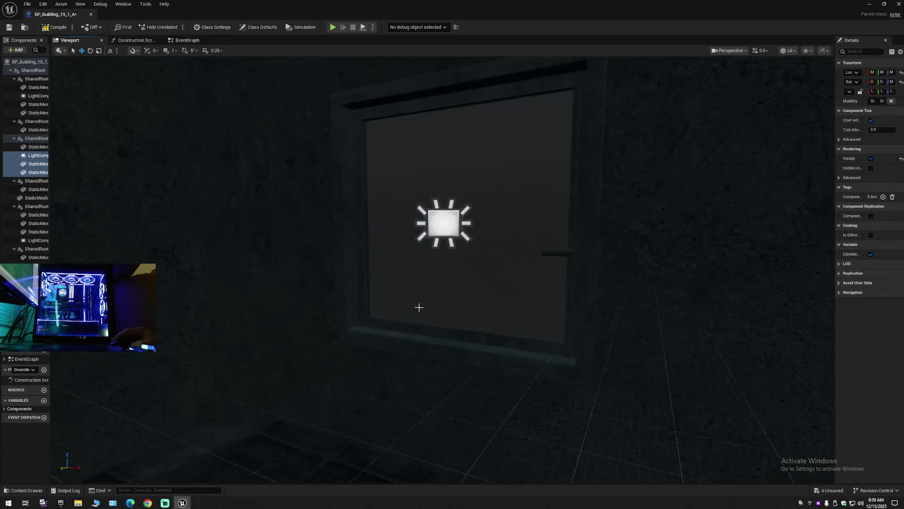
pyautogui.moveTo(458, 231); pyautogui.dragTo(405, 270)
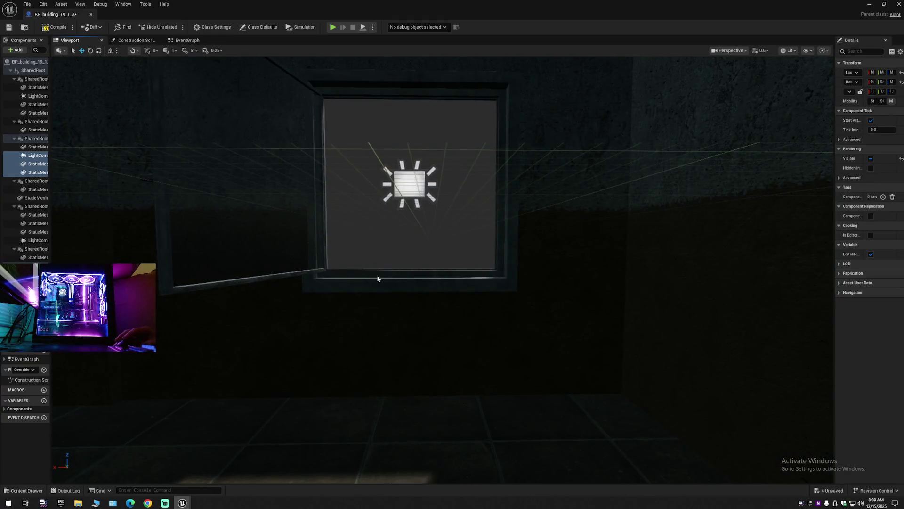
pyautogui.moveTo(401, 193); pyautogui.dragTo(416, 267)
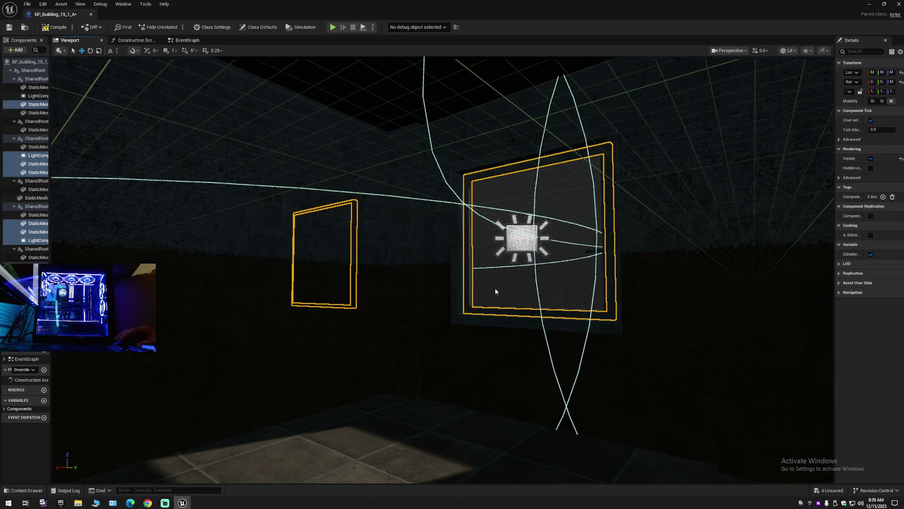
pyautogui.press('Delete')
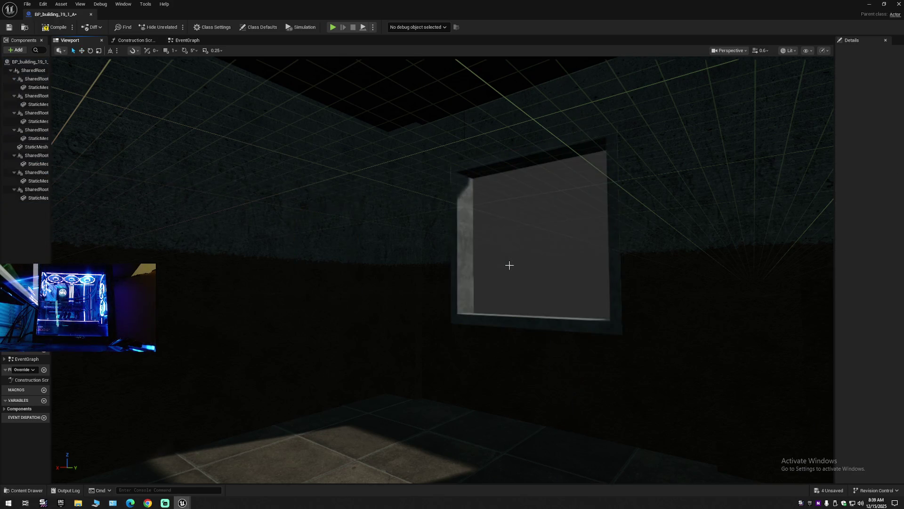
# Step: Close BP_building_19_1_A and bring up the Buildings blueprint assets
pyautogui.moveTo(507, 273)
pyautogui.mouseDown()
pyautogui.moveTo(474, 284)
pyautogui.moveTo(447, 353)
pyautogui.moveTo(410, 354)
pyautogui.moveTo(268, 312)
pyautogui.mouseUp()
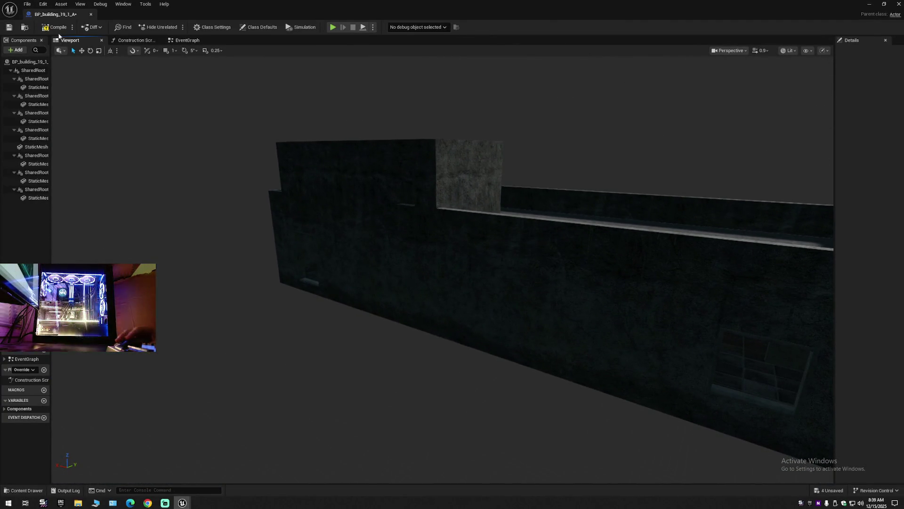
pyautogui.click(91, 15)
pyautogui.click(21, 491)
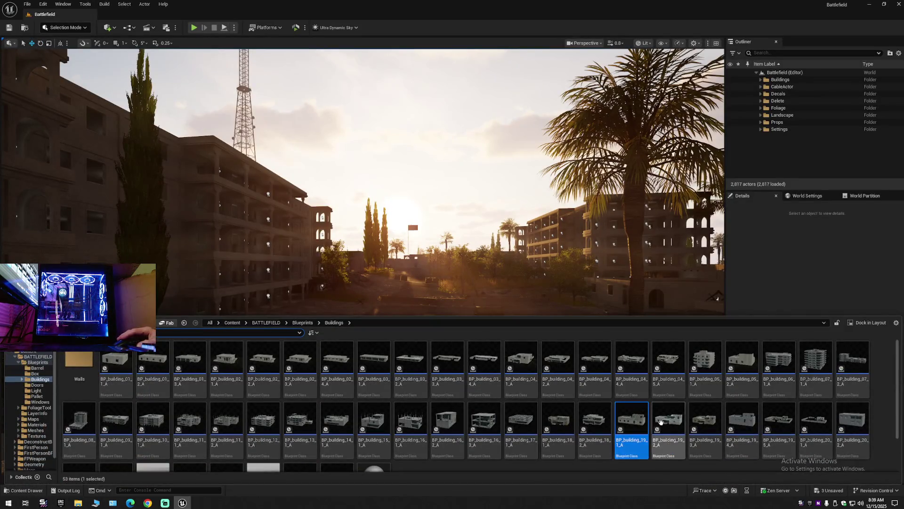
# Step: Open BP_building_19_2_A and delete a shuttered window and its light
pyautogui.doubleClick(661, 422)
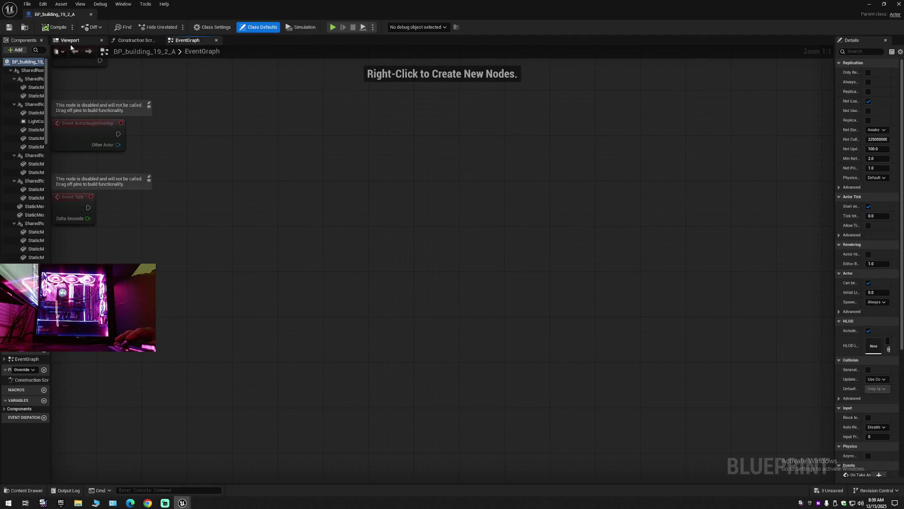
pyautogui.click(70, 41)
pyautogui.moveTo(440, 358); pyautogui.dragTo(441, 334)
pyautogui.click(439, 265)
pyautogui.moveTo(438, 265)
pyautogui.mouseDown()
pyautogui.moveTo(476, 259)
pyautogui.moveTo(419, 258)
pyautogui.moveTo(402, 273)
pyautogui.mouseUp()
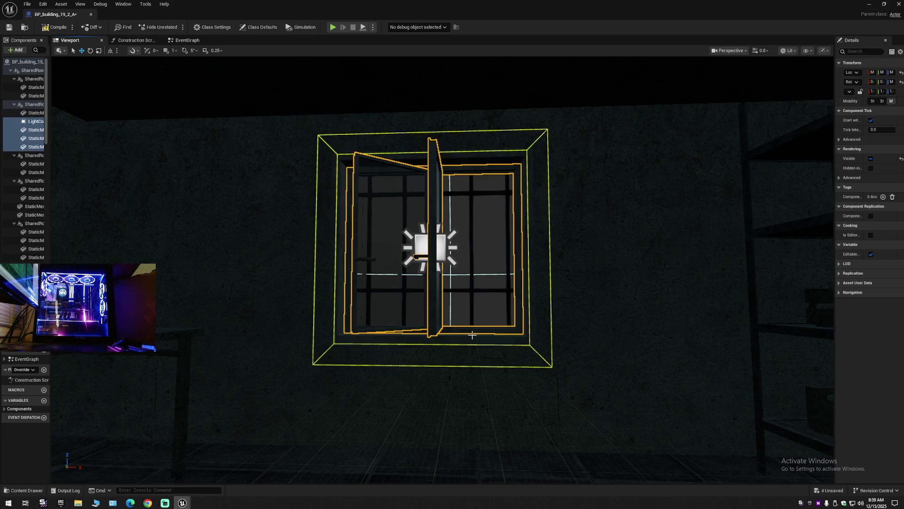
pyautogui.press('Delete')
# Step: Select and remove the doorway light in the room with the vent and barrels
pyautogui.moveTo(403, 273); pyautogui.dragTo(522, 320)
pyautogui.click(542, 289)
pyautogui.moveTo(543, 289); pyautogui.dragTo(538, 294)
pyautogui.moveTo(381, 253); pyautogui.dragTo(381, 253)
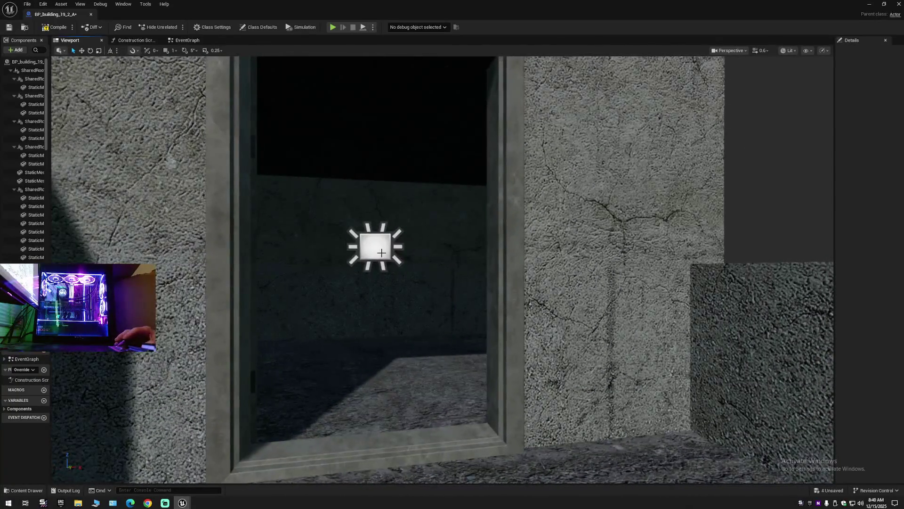
pyautogui.click(381, 253)
pyautogui.press('f')
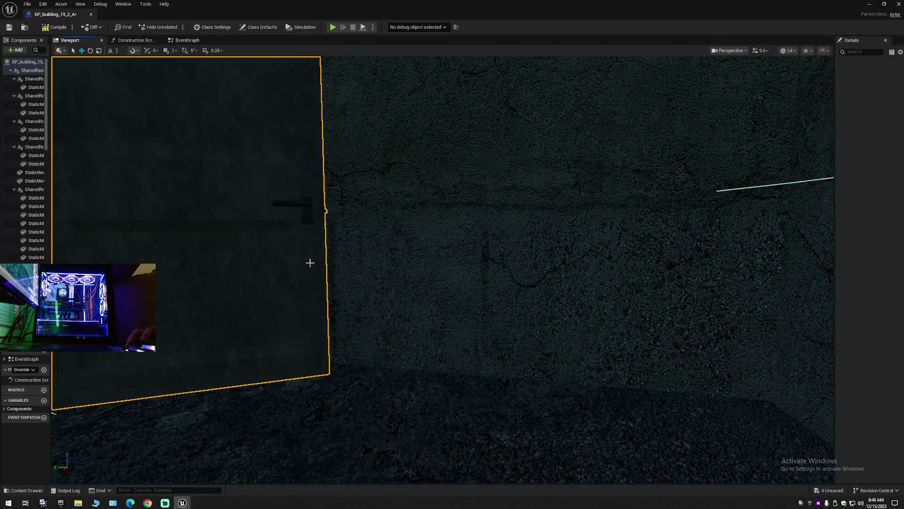
# Step: Orbit out around the building and close BP_building_19_2_A
pyautogui.moveTo(381, 253); pyautogui.dragTo(381, 253)
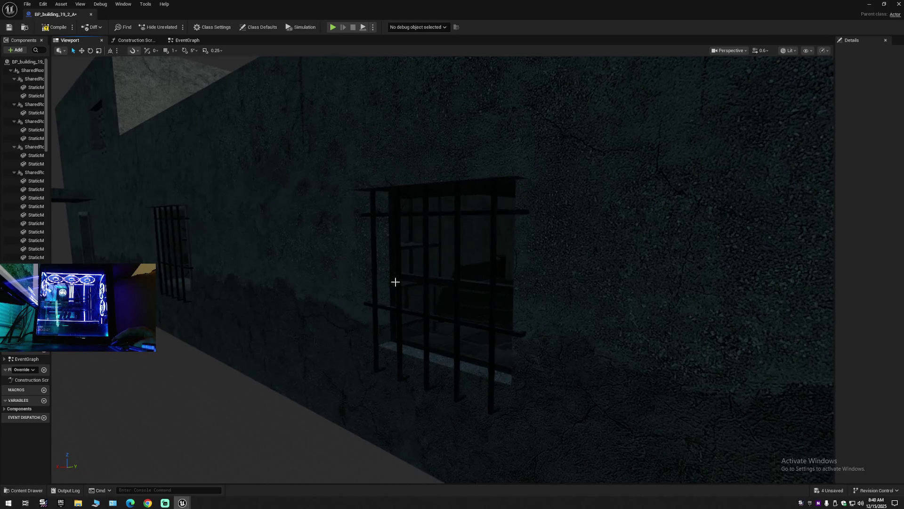
pyautogui.moveTo(437, 294)
pyautogui.mouseDown()
pyautogui.moveTo(427, 291)
pyautogui.moveTo(438, 302)
pyautogui.mouseUp()
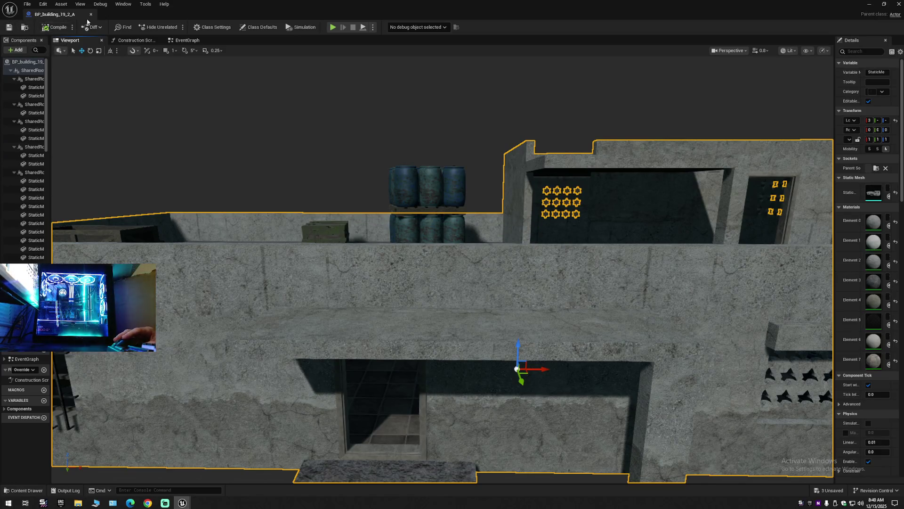
pyautogui.click(91, 14)
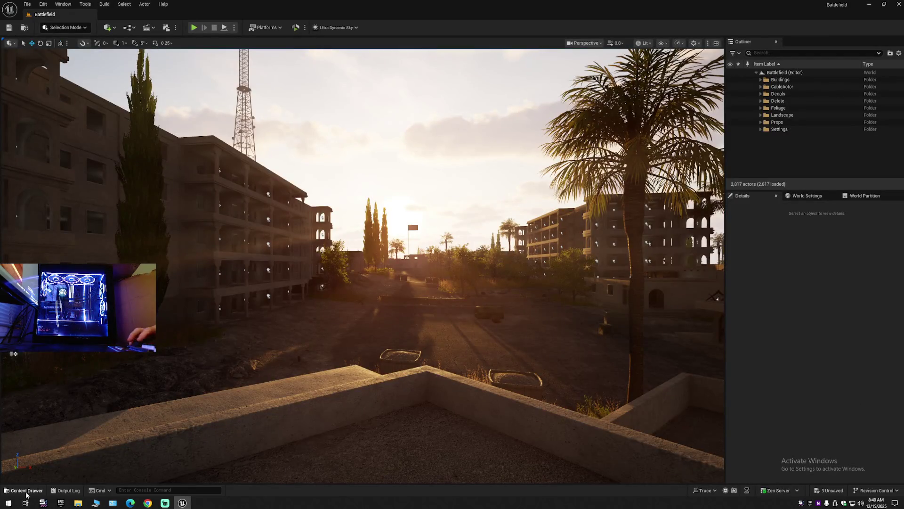
# Step: Open BP_building_19_3_A from the Buildings assets in its viewport
pyautogui.click(24, 490)
pyautogui.doubleClick(702, 426)
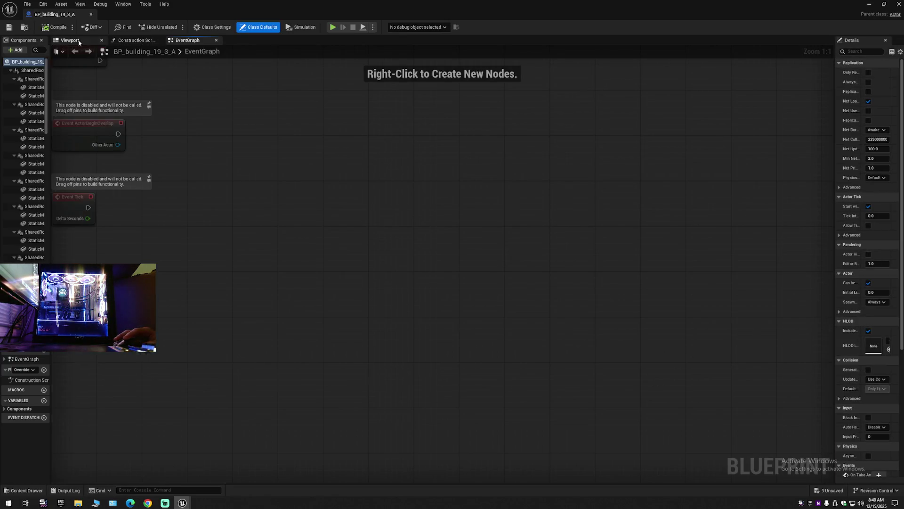
pyautogui.click(79, 42)
pyautogui.scroll(10, 443, 269)
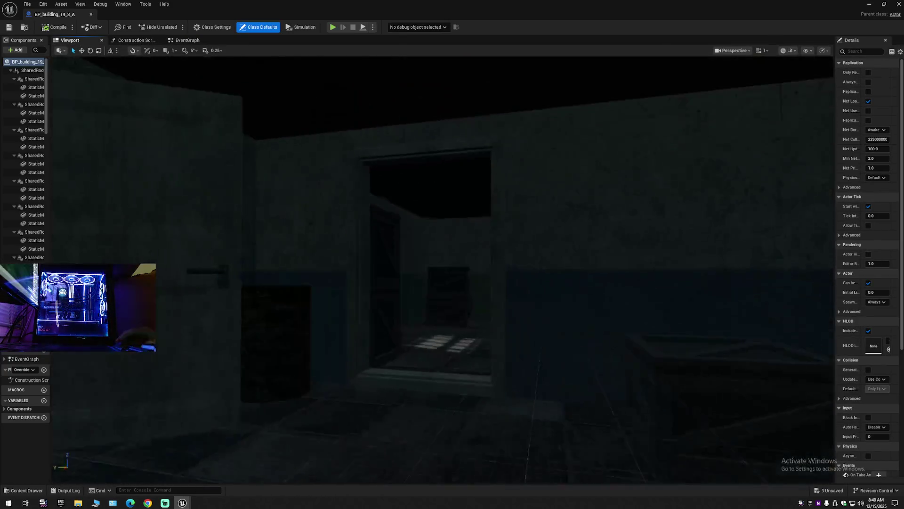
# Step: Delete the shuttered window frame and its light from the room
pyautogui.moveTo(443, 268); pyautogui.dragTo(452, 264)
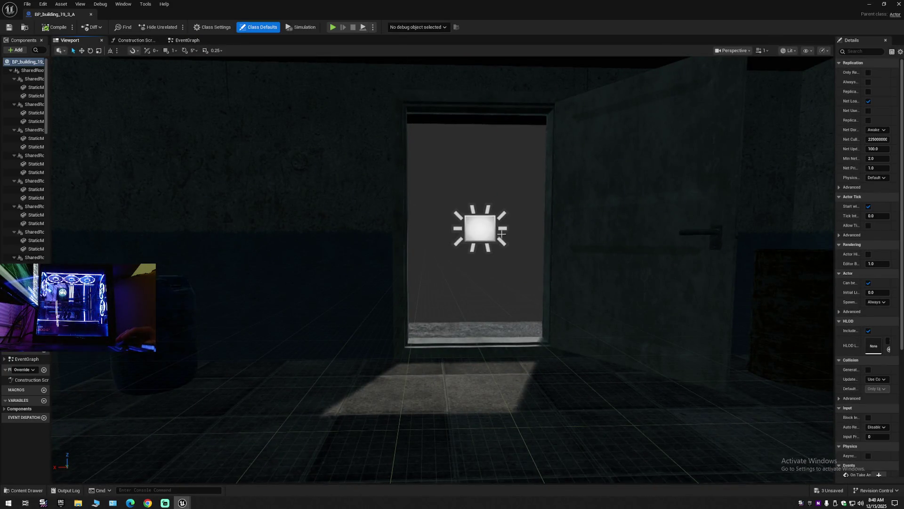
pyautogui.click(472, 223)
pyautogui.click(578, 231)
pyautogui.moveTo(578, 231)
pyautogui.mouseDown()
pyautogui.moveTo(565, 221)
pyautogui.moveTo(584, 231)
pyautogui.moveTo(612, 226)
pyautogui.moveTo(588, 235)
pyautogui.moveTo(565, 212)
pyautogui.moveTo(575, 245)
pyautogui.moveTo(566, 222)
pyautogui.mouseUp()
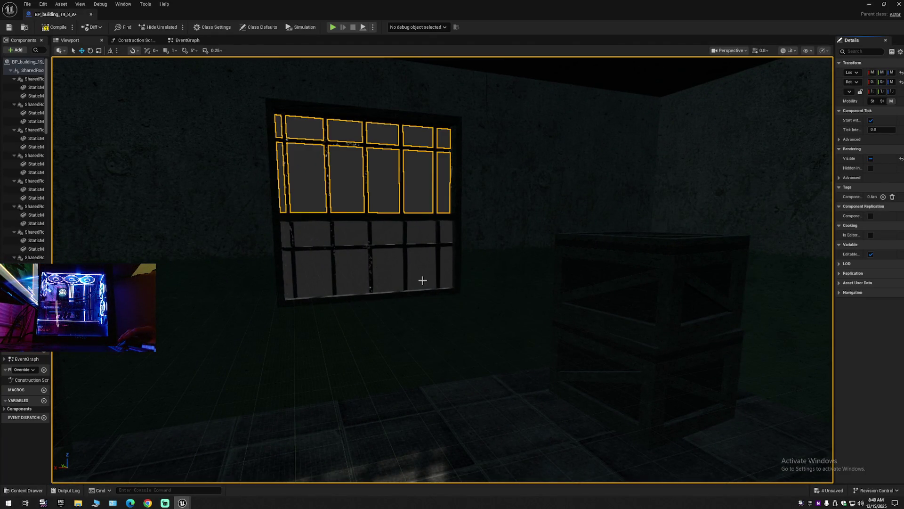
pyautogui.moveTo(417, 276); pyautogui.dragTo(396, 280)
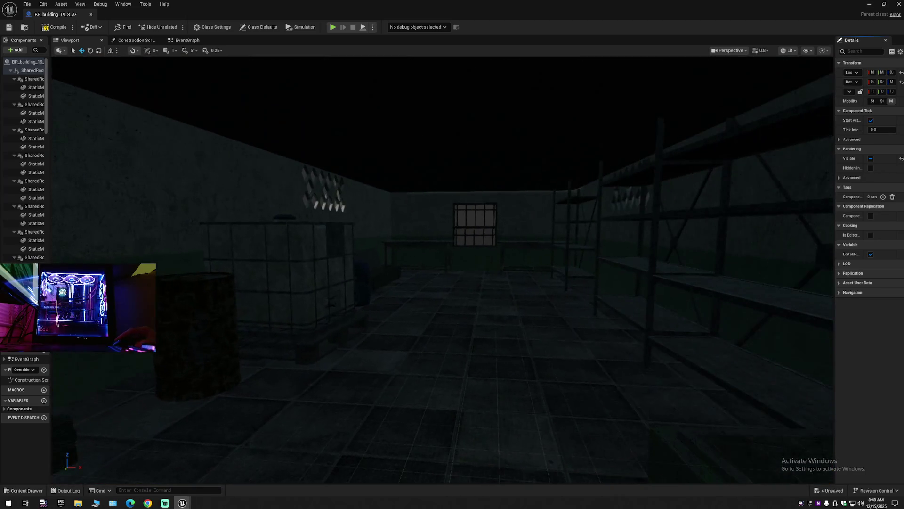
pyautogui.moveTo(452, 273)
pyautogui.mouseDown()
pyautogui.moveTo(441, 276)
pyautogui.moveTo(476, 273)
pyautogui.mouseUp()
pyautogui.moveTo(421, 283)
pyautogui.mouseDown()
pyautogui.moveTo(410, 283)
pyautogui.moveTo(421, 283)
pyautogui.mouseUp()
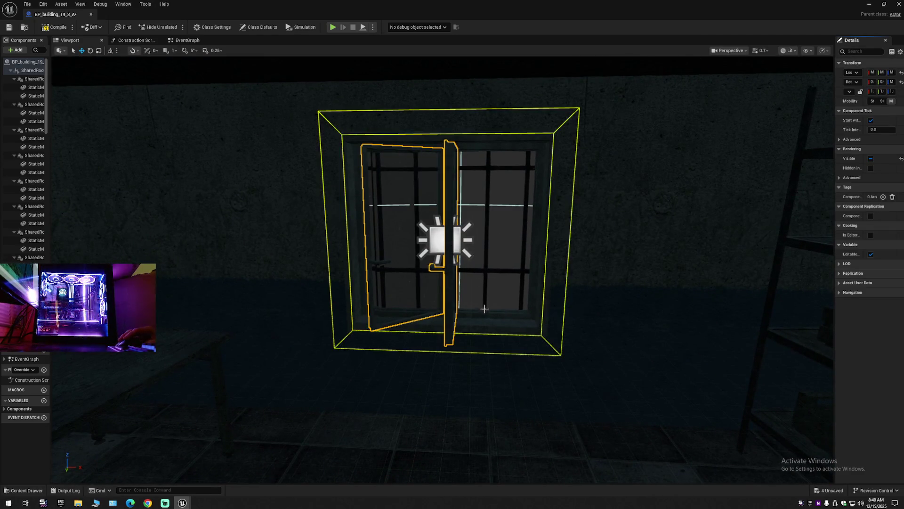
pyautogui.press('Delete')
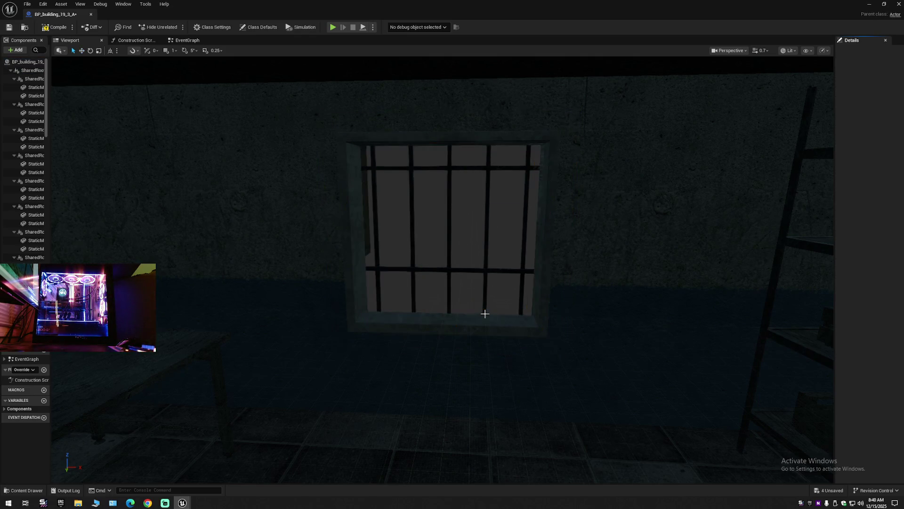
# Step: Delete the rooftop door near the stairs, then close BP_building_19_3_A
pyautogui.moveTo(485, 313)
pyautogui.mouseDown()
pyautogui.moveTo(508, 314)
pyautogui.moveTo(471, 313)
pyautogui.moveTo(485, 313)
pyautogui.moveTo(462, 334)
pyautogui.mouseUp()
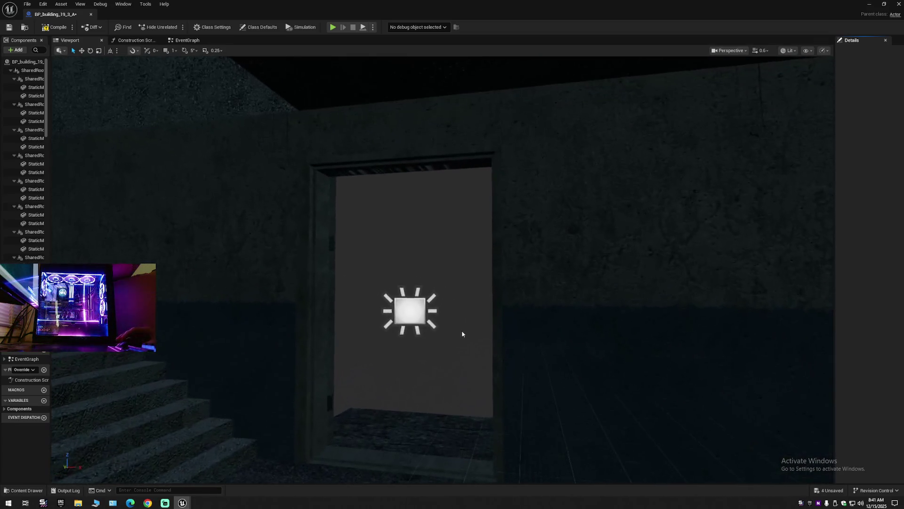
pyautogui.click(414, 315)
pyautogui.moveTo(414, 314)
pyautogui.mouseDown()
pyautogui.moveTo(434, 317)
pyautogui.moveTo(378, 276)
pyautogui.moveTo(475, 269)
pyautogui.moveTo(471, 292)
pyautogui.moveTo(415, 264)
pyautogui.mouseUp()
pyautogui.click(422, 302)
pyautogui.click(478, 297)
pyautogui.press('Delete')
pyautogui.moveTo(274, 108); pyautogui.dragTo(274, 96)
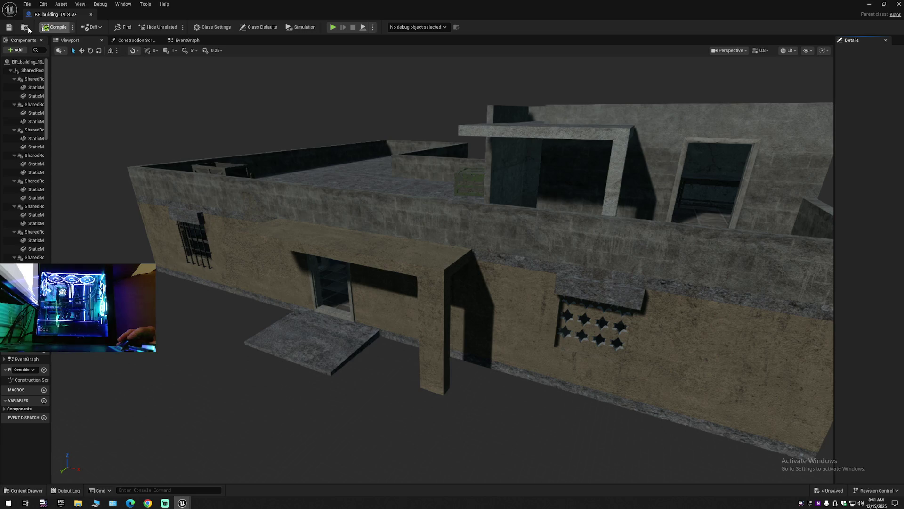
pyautogui.click(91, 15)
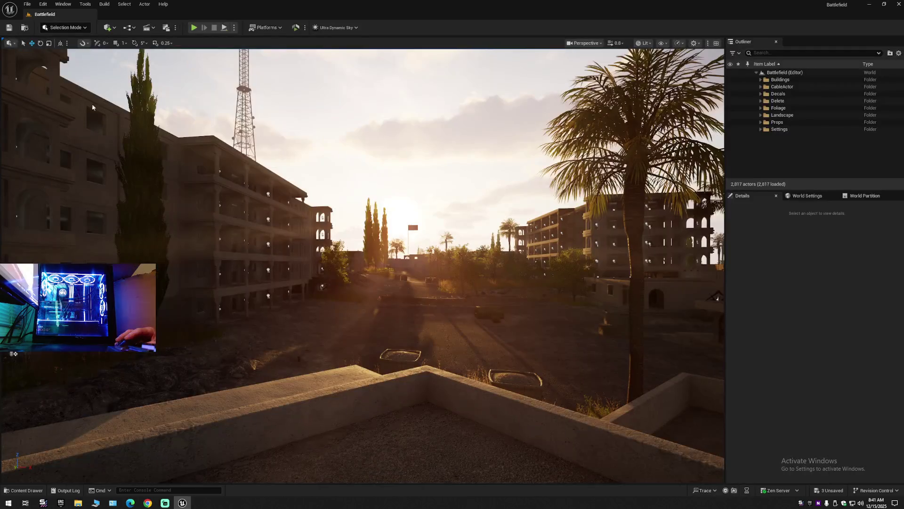
pyautogui.click(35, 489)
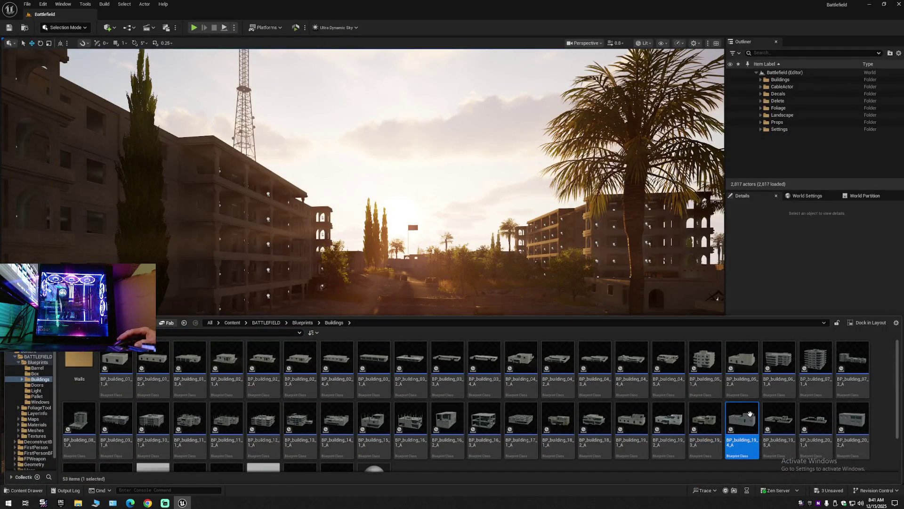
pyautogui.doubleClick(750, 413)
pyautogui.click(70, 40)
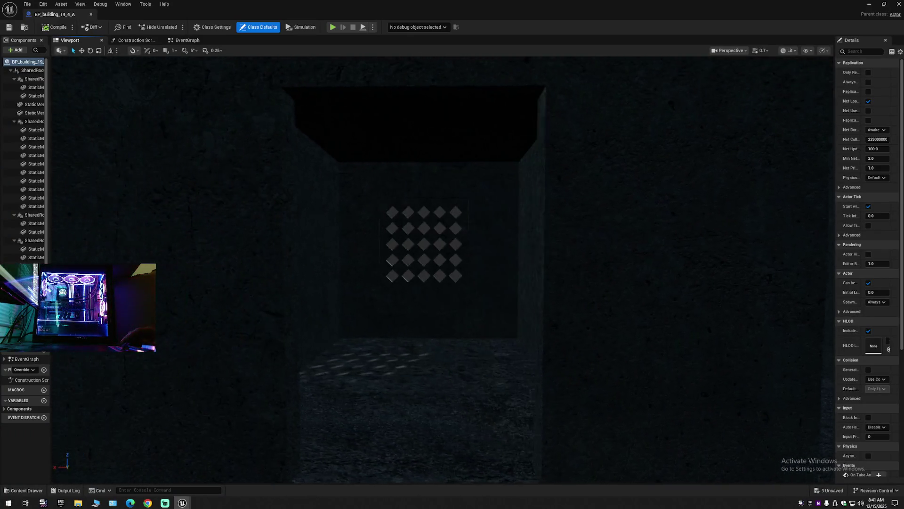
pyautogui.click(421, 234)
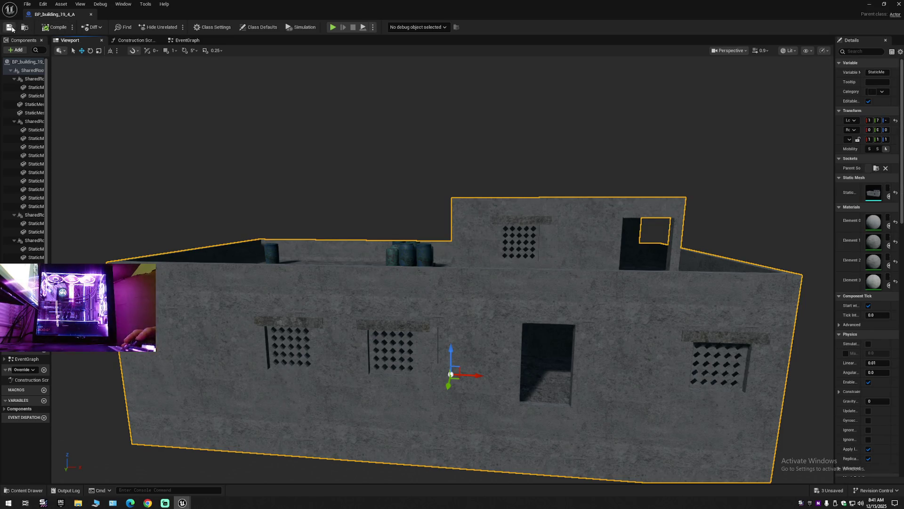
pyautogui.click(91, 14)
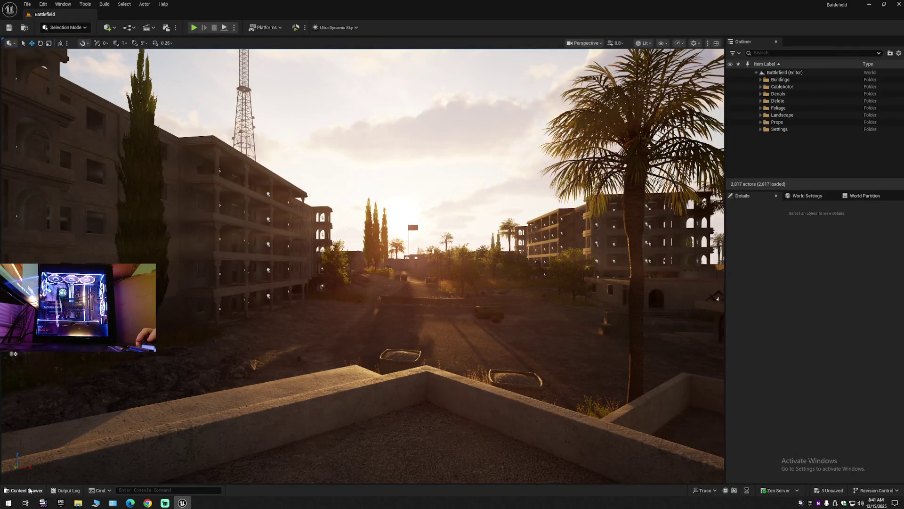
# Step: Open the BP_building_19_5_A blueprint from the Content Drawer in its Viewport
pyautogui.click(29, 490)
pyautogui.doubleClick(770, 421)
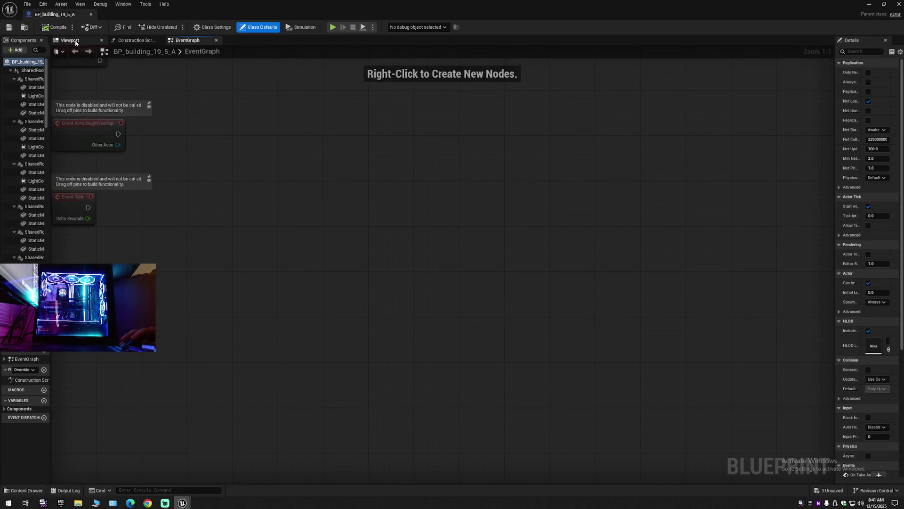
pyautogui.click(69, 40)
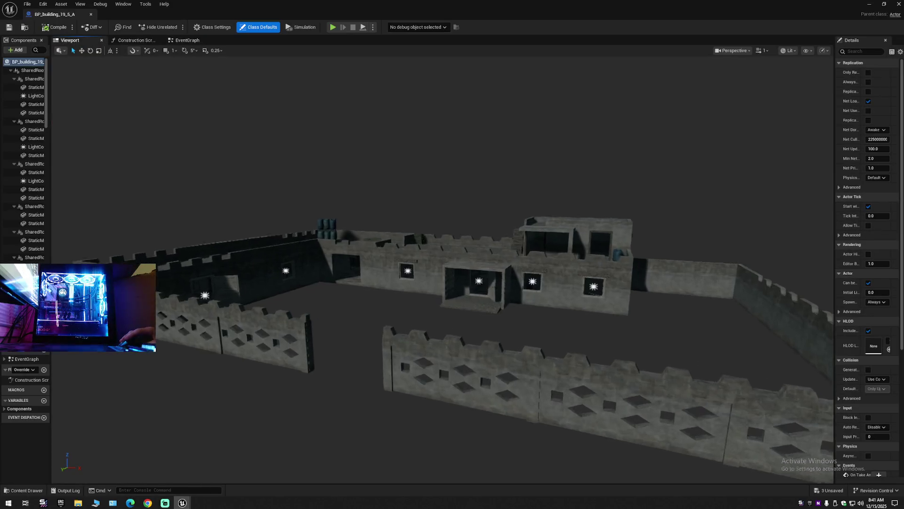
pyautogui.scroll(5, 369, 223)
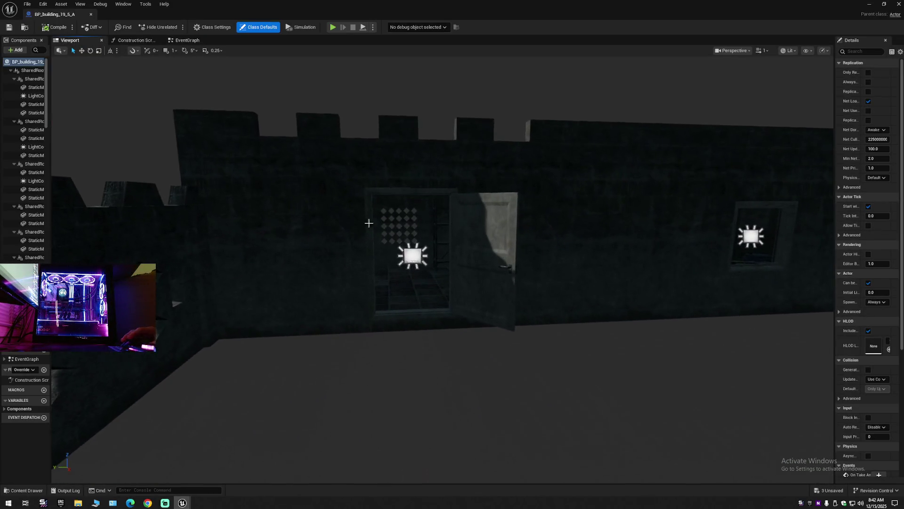
# Step: Delete the window frame mesh near the door
pyautogui.click(410, 251)
pyautogui.scroll(5, 470, 252)
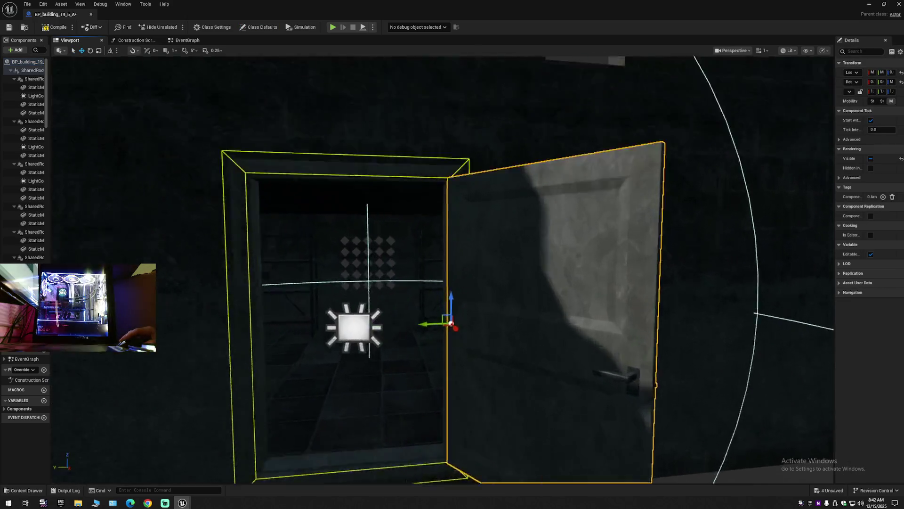
pyautogui.scroll(5, 443, 268)
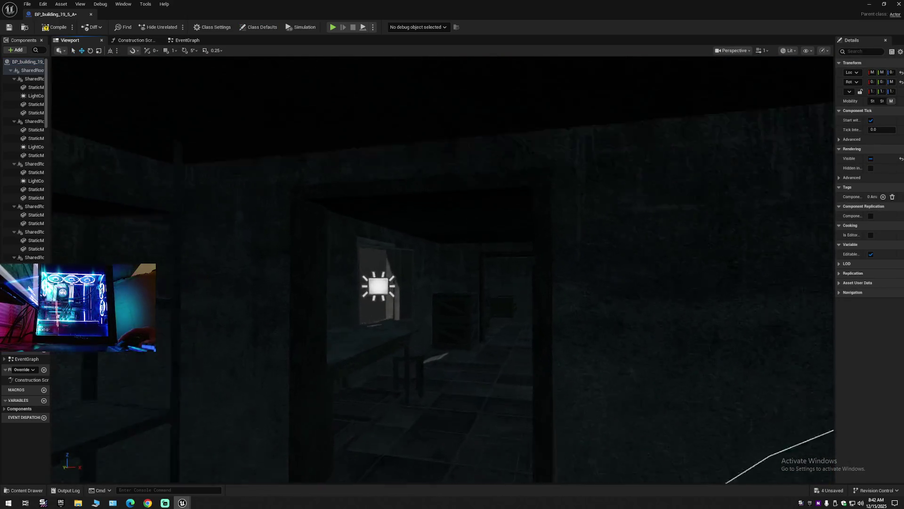
pyautogui.moveTo(444, 260); pyautogui.dragTo(424, 259)
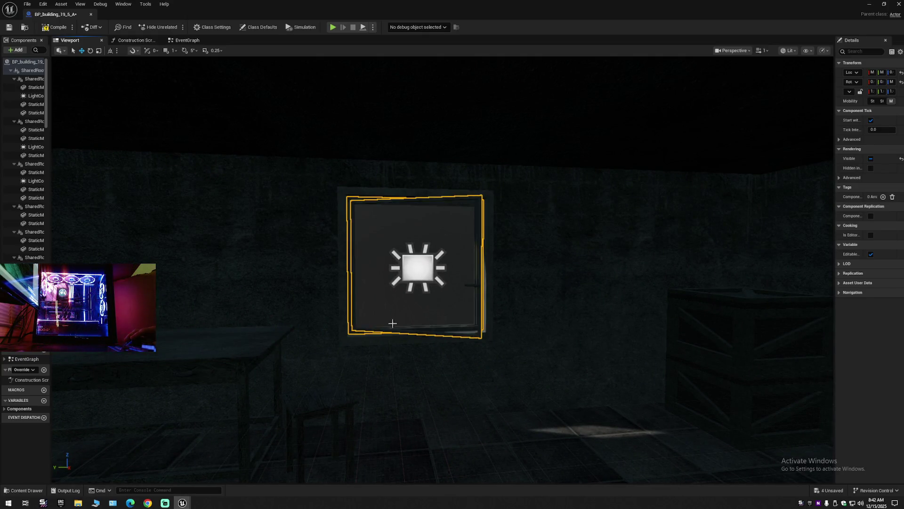
pyautogui.scroll(5, 392, 323)
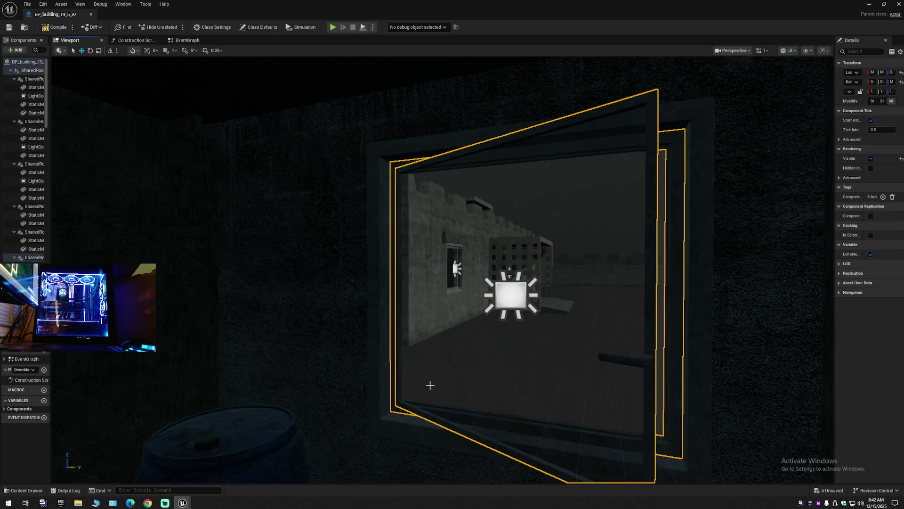
pyautogui.press('Delete')
# Step: Inspect the rect light and the window frames on the back wall from inside
pyautogui.click(498, 303)
pyautogui.scroll(-3, 353, 284)
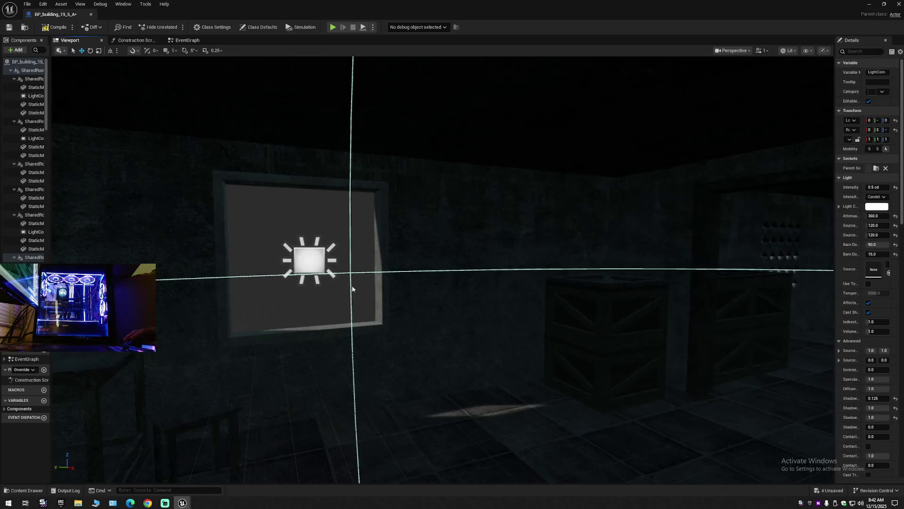
pyautogui.scroll(4, 410, 282)
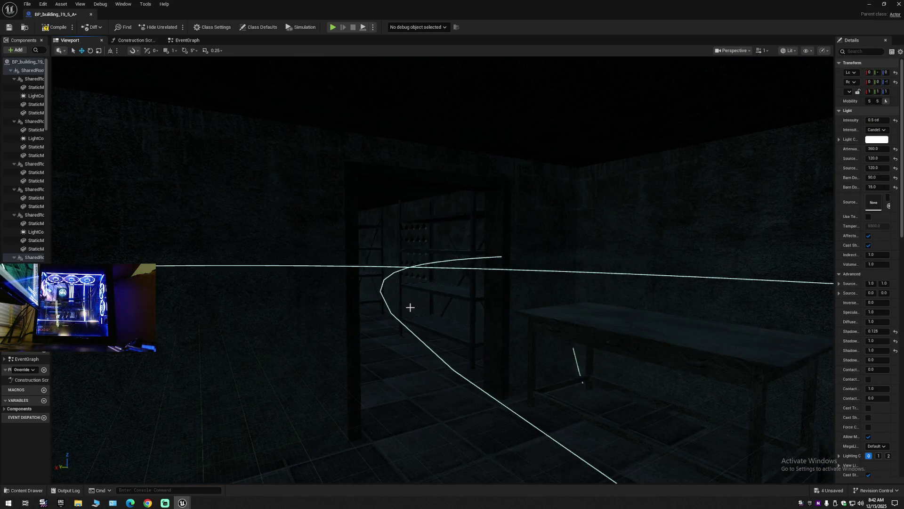
pyautogui.press('f')
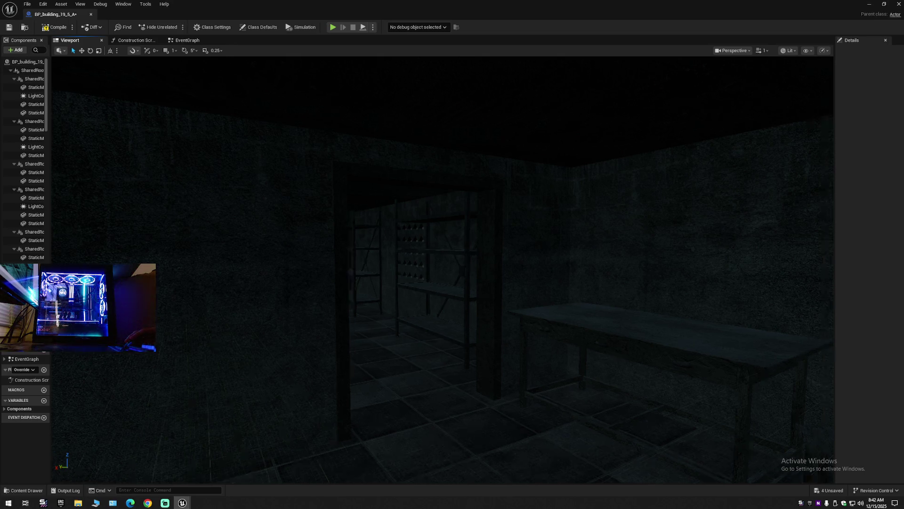
pyautogui.moveTo(520, 319)
pyautogui.mouseDown()
pyautogui.moveTo(515, 313)
pyautogui.moveTo(556, 306)
pyautogui.moveTo(522, 330)
pyautogui.mouseUp()
pyautogui.moveTo(443, 268)
pyautogui.mouseDown()
pyautogui.moveTo(452, 264)
pyautogui.moveTo(424, 264)
pyautogui.moveTo(467, 256)
pyautogui.moveTo(452, 261)
pyautogui.moveTo(490, 305)
pyautogui.mouseUp()
pyautogui.scroll(-2, 443, 269)
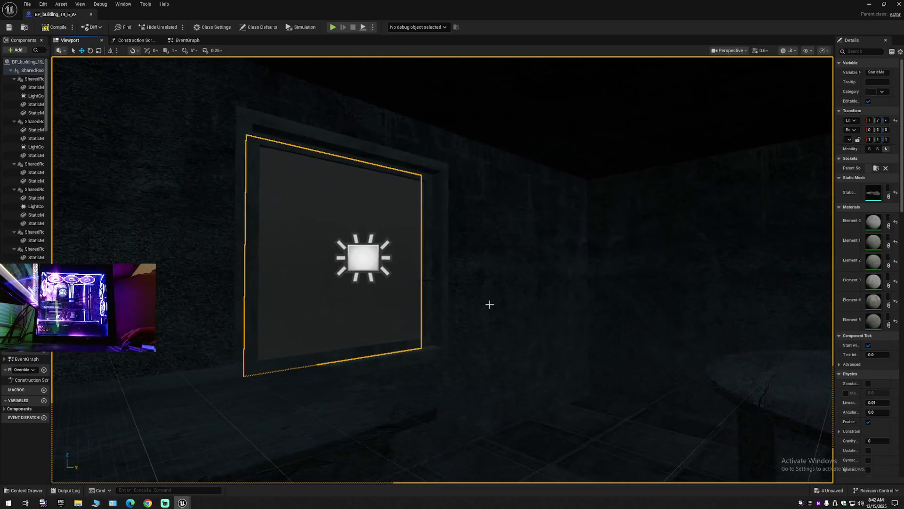
pyautogui.click(351, 354)
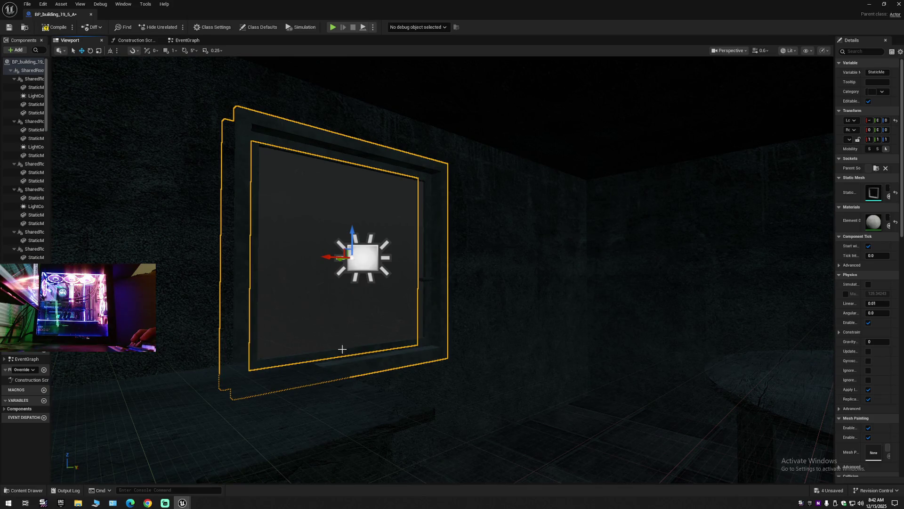
pyautogui.click(342, 357)
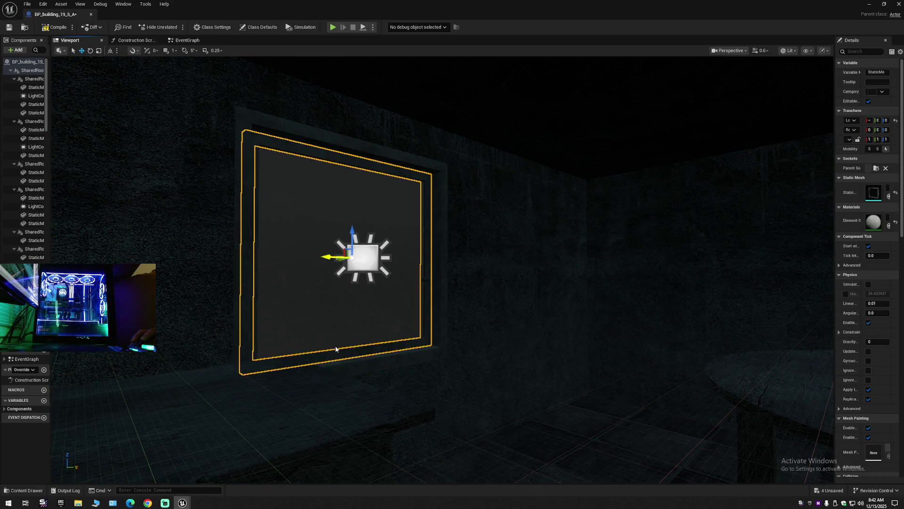
pyautogui.click(336, 349)
pyautogui.click(406, 309)
pyautogui.press('f')
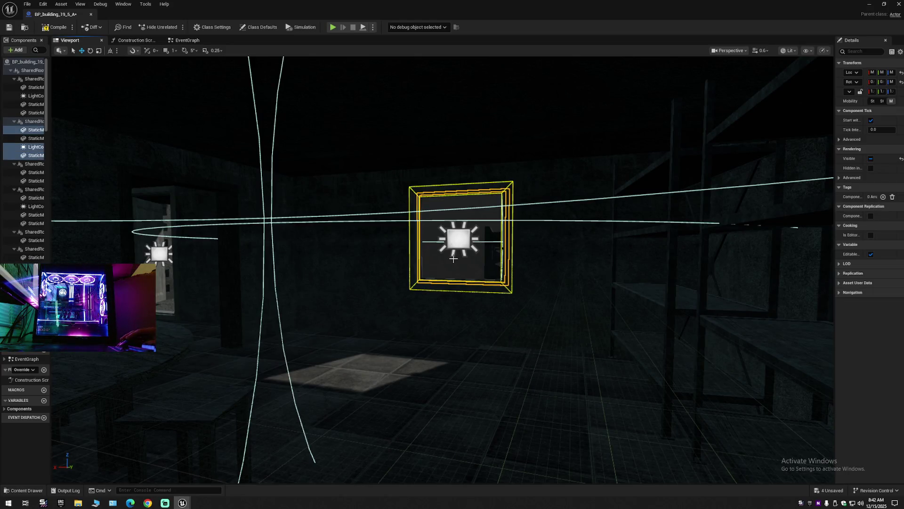
# Step: Focus on the light in the lit doorway of the next room, then clear the selection
pyautogui.press('Escape')
pyautogui.moveTo(453, 258)
pyautogui.mouseDown()
pyautogui.moveTo(449, 250)
pyautogui.moveTo(376, 252)
pyautogui.mouseUp()
pyautogui.moveTo(449, 235); pyautogui.dragTo(449, 221)
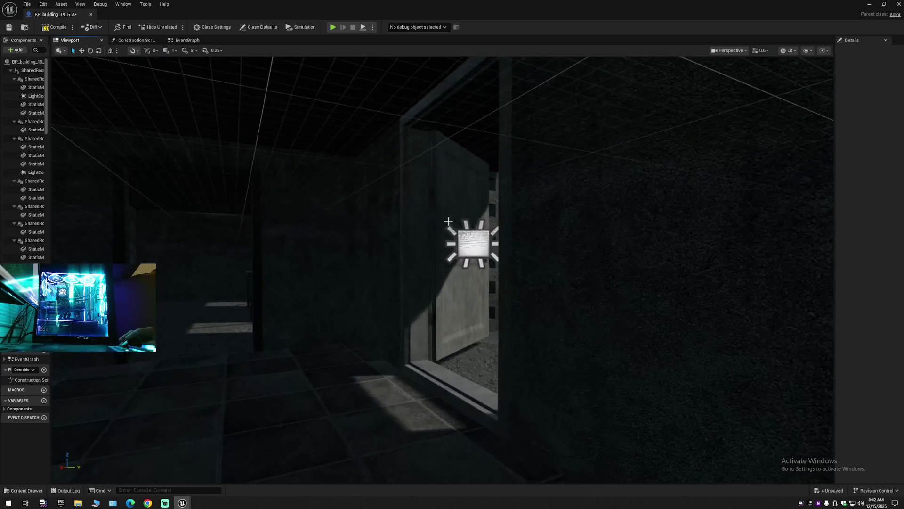
pyautogui.click(456, 287)
pyautogui.press('f')
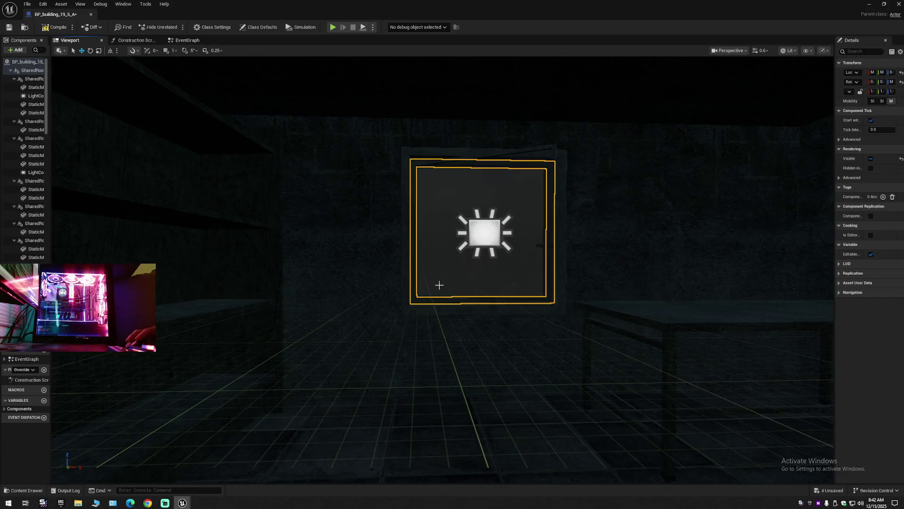
pyautogui.press('Escape')
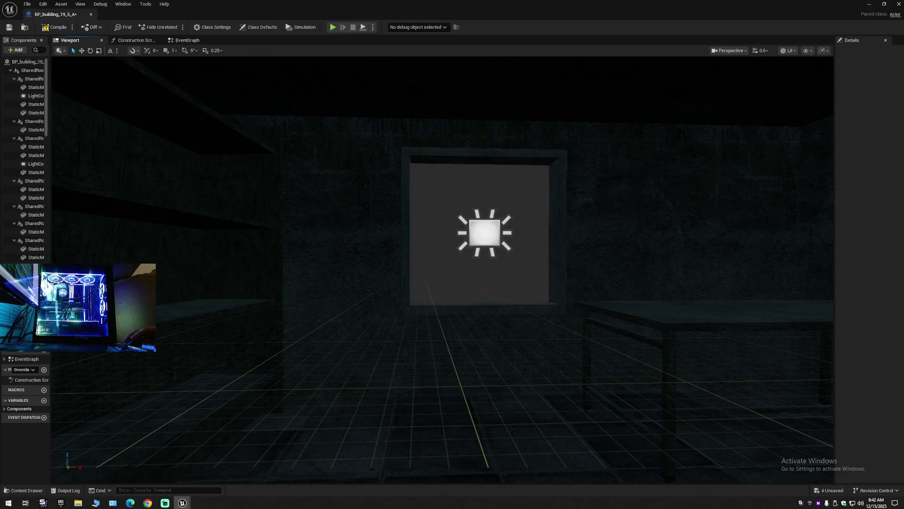
pyautogui.press('Escape')
# Step: Rotate the table about its vertical axis and slide it along the Y axis
pyautogui.moveTo(484, 267); pyautogui.dragTo(581, 265)
pyautogui.click(283, 233)
pyautogui.press('f')
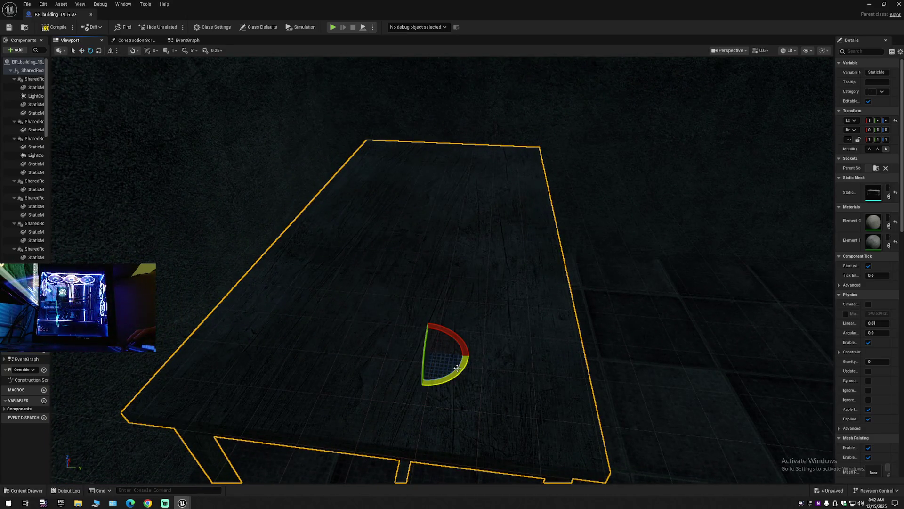
pyautogui.moveTo(453, 325)
pyautogui.mouseDown()
pyautogui.moveTo(470, 360)
pyautogui.moveTo(523, 333)
pyautogui.mouseUp()
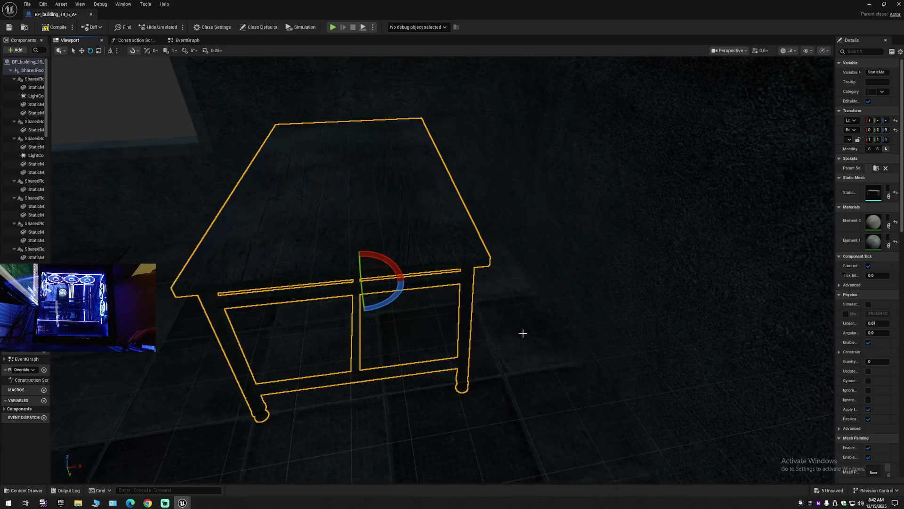
pyautogui.moveTo(342, 288); pyautogui.dragTo(438, 282)
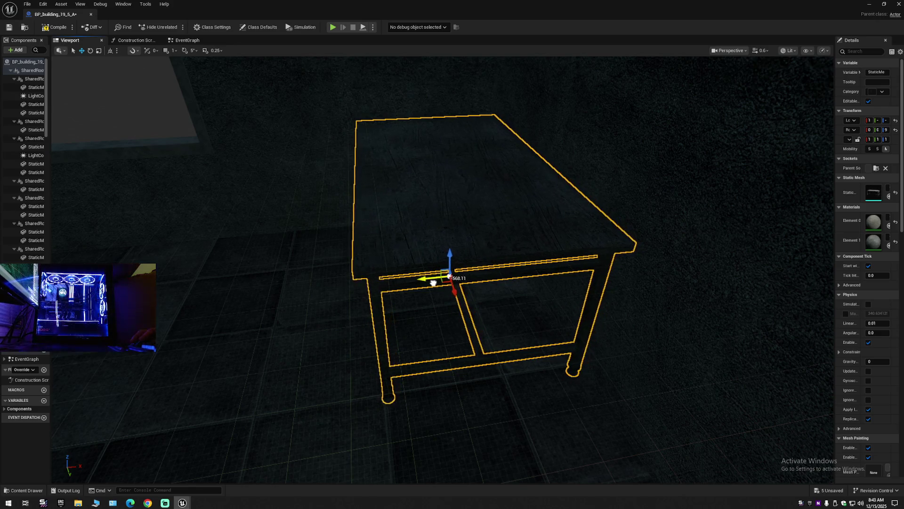
# Step: Inspect the repositioned table from above and below, then fly toward the lit doorway
pyautogui.moveTo(545, 284); pyautogui.dragTo(544, 286)
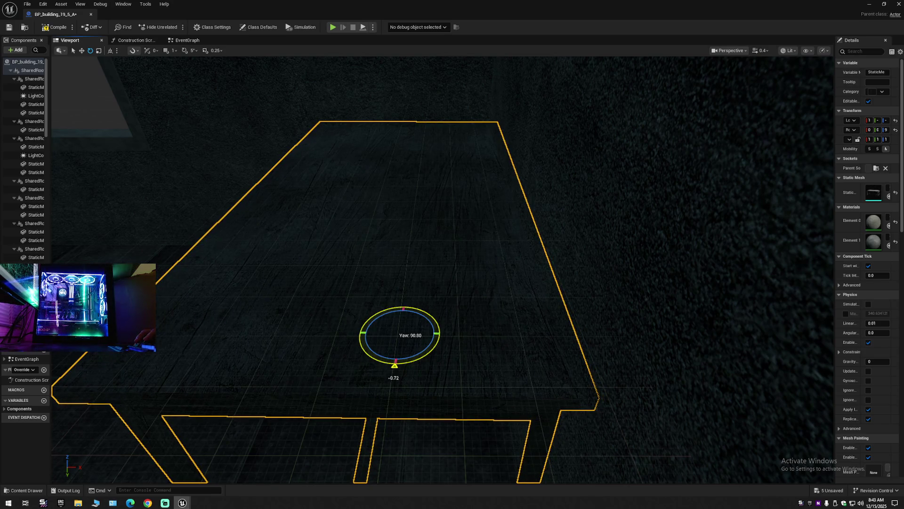
pyautogui.moveTo(544, 286); pyautogui.dragTo(387, 329)
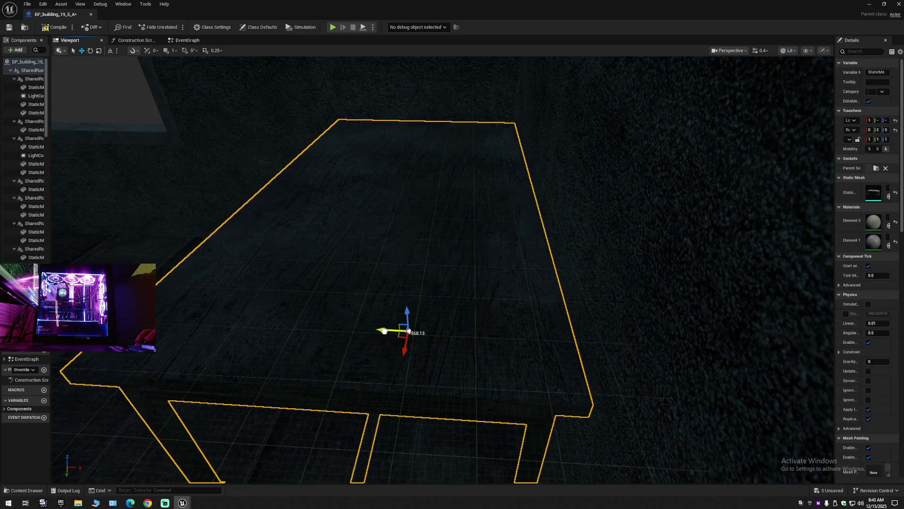
pyautogui.moveTo(408, 331); pyautogui.dragTo(262, 404)
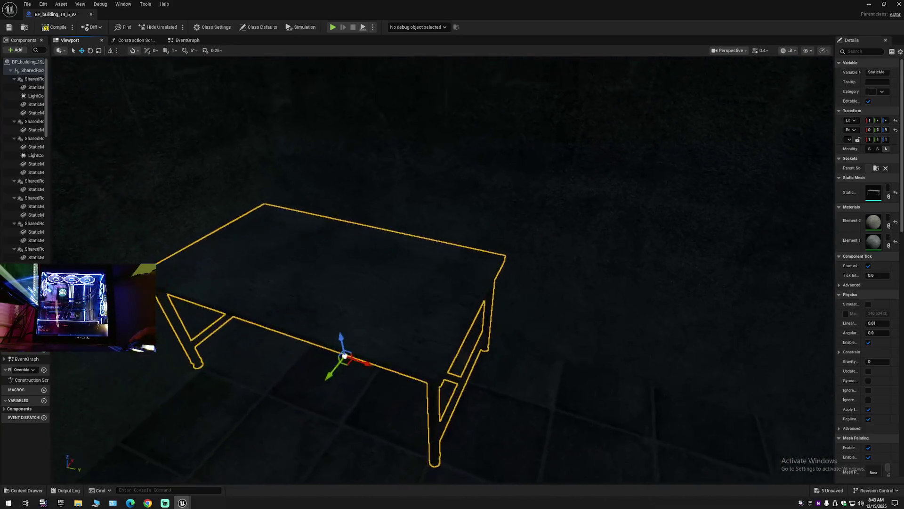
pyautogui.moveTo(538, 358); pyautogui.dragTo(549, 360)
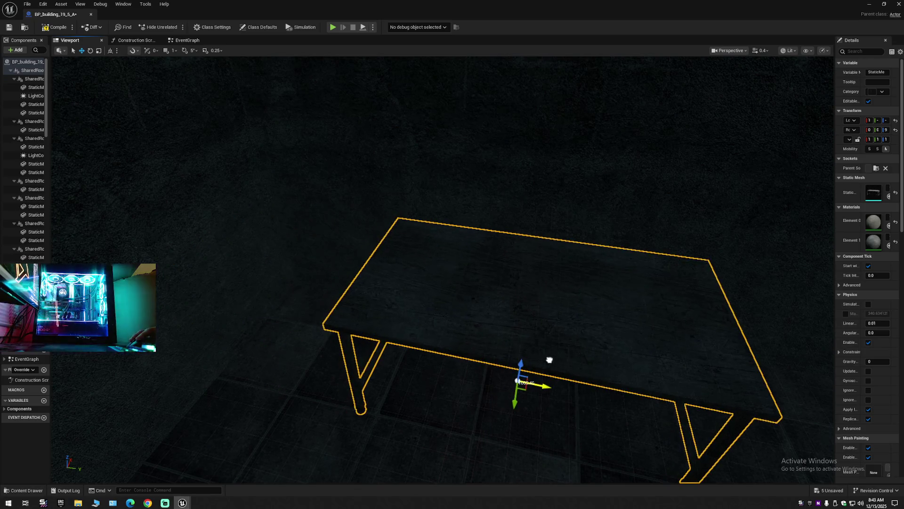
pyautogui.moveTo(612, 320); pyautogui.dragTo(576, 208)
pyautogui.moveTo(442, 268)
pyautogui.mouseDown()
pyautogui.moveTo(433, 264)
pyautogui.moveTo(542, 246)
pyautogui.mouseUp()
pyautogui.scroll(1, 452, 263)
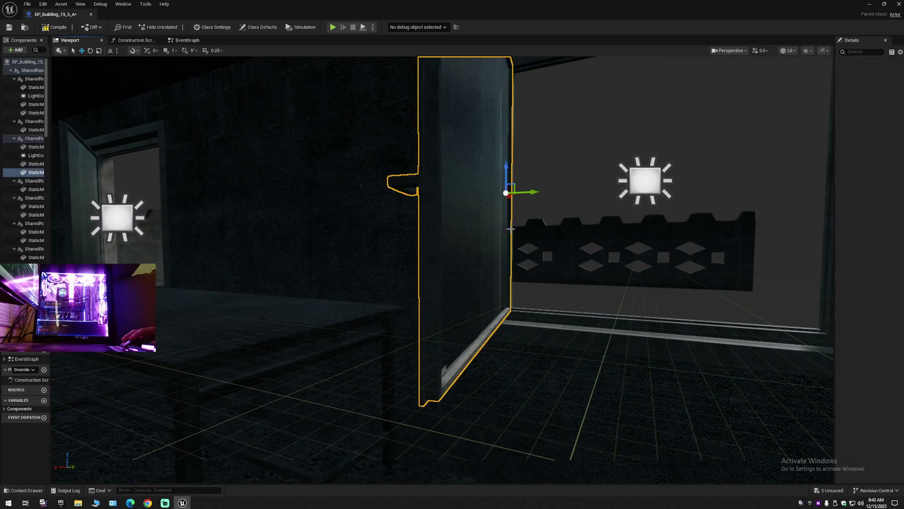
# Step: Delete the doorway's door and light, then pull back to see the whole building exterior
pyautogui.keyDown('ctrl'); pyautogui.click(639, 188); pyautogui.keyUp('ctrl')
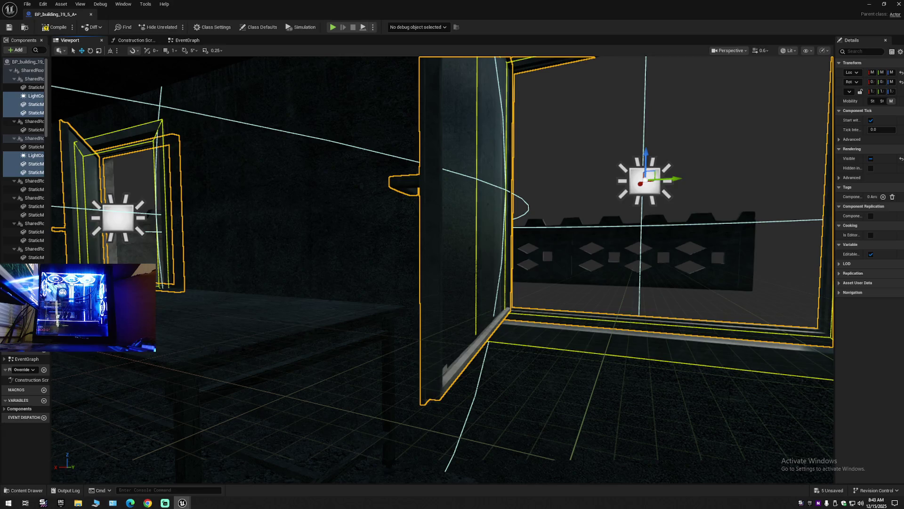
pyautogui.press('Delete')
pyautogui.moveTo(443, 264); pyautogui.dragTo(132, 264)
pyautogui.scroll(2, 207, 264)
pyautogui.scroll(1, 184, 264)
pyautogui.scroll(2, 141, 264)
pyautogui.moveTo(235, 274); pyautogui.dragTo(221, 273)
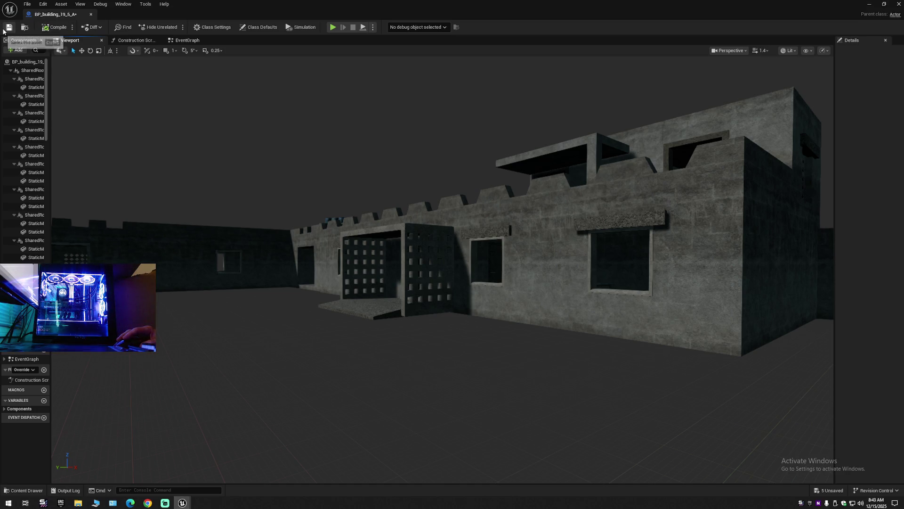
# Step: Close BP_building_19_5_A and open BP_building_20_1_A in its Viewport
pyautogui.click(90, 15)
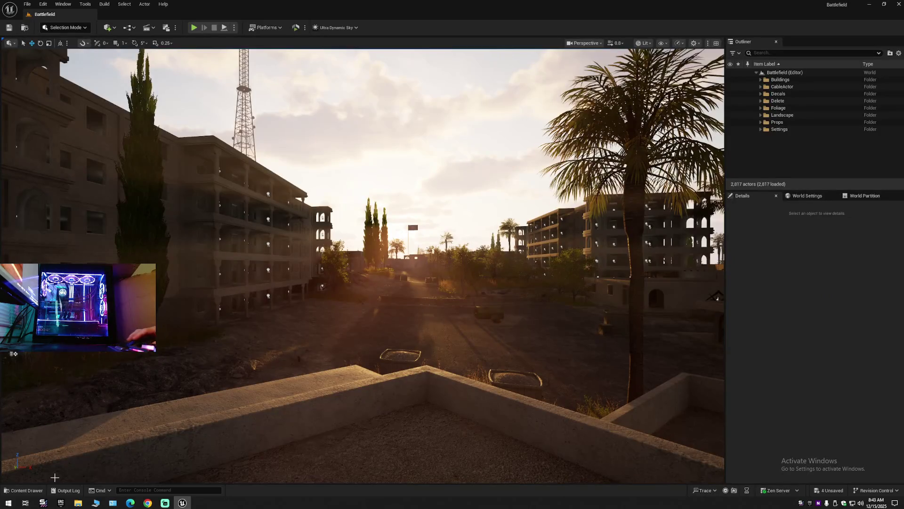
pyautogui.click(23, 490)
pyautogui.doubleClick(813, 423)
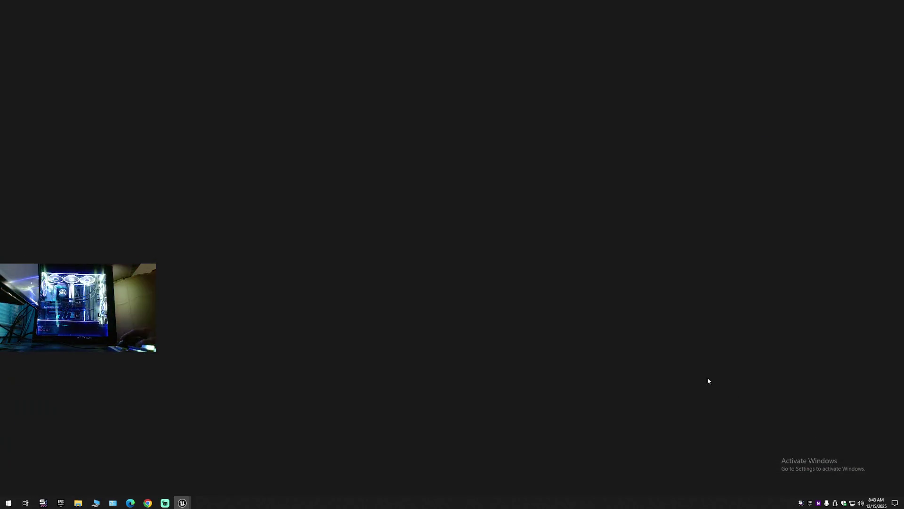
pyautogui.click(70, 40)
# Step: Fly inside past the open door and the lit window, then select the room's table
pyautogui.moveTo(392, 325)
pyautogui.mouseDown()
pyautogui.moveTo(410, 302)
pyautogui.moveTo(433, 160)
pyautogui.mouseUp()
pyautogui.click(515, 285)
pyautogui.moveTo(406, 311)
pyautogui.mouseDown()
pyautogui.moveTo(358, 312)
pyautogui.moveTo(466, 307)
pyautogui.mouseUp()
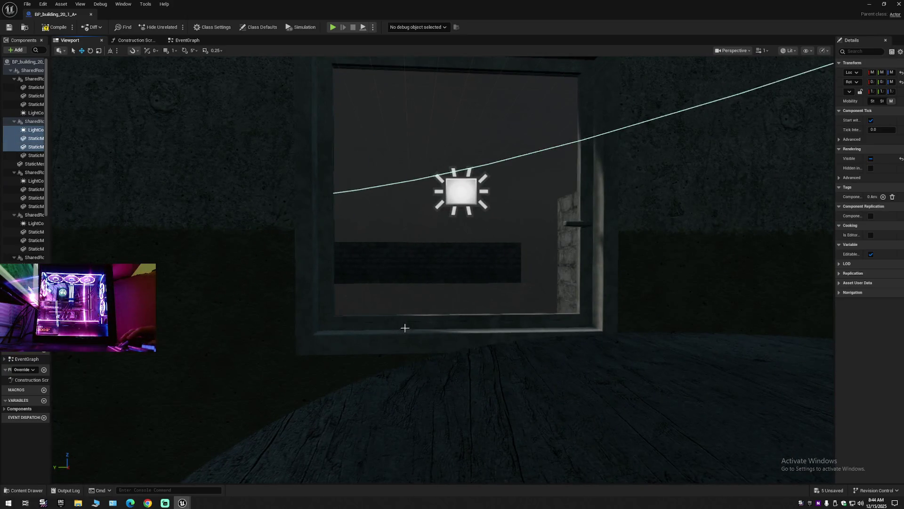
pyautogui.moveTo(464, 199); pyautogui.dragTo(464, 275)
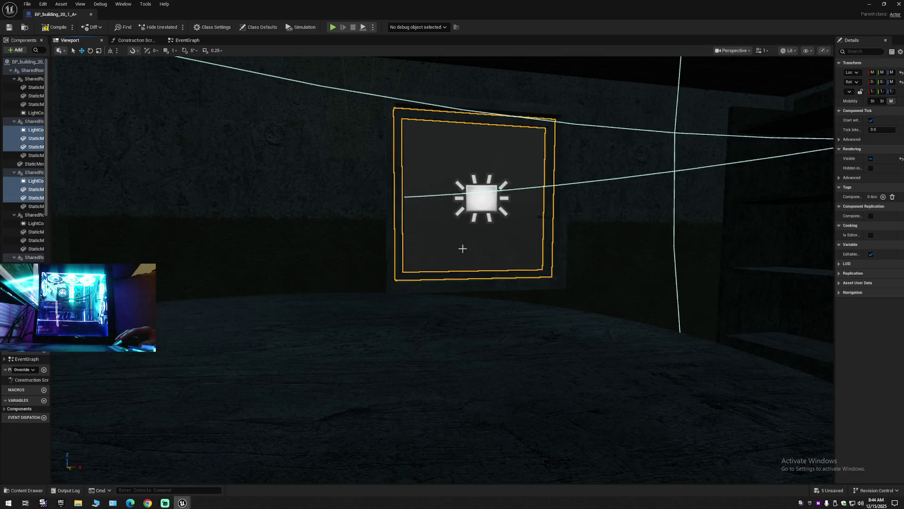
pyautogui.moveTo(426, 330); pyautogui.dragTo(585, 291)
pyautogui.click(626, 253)
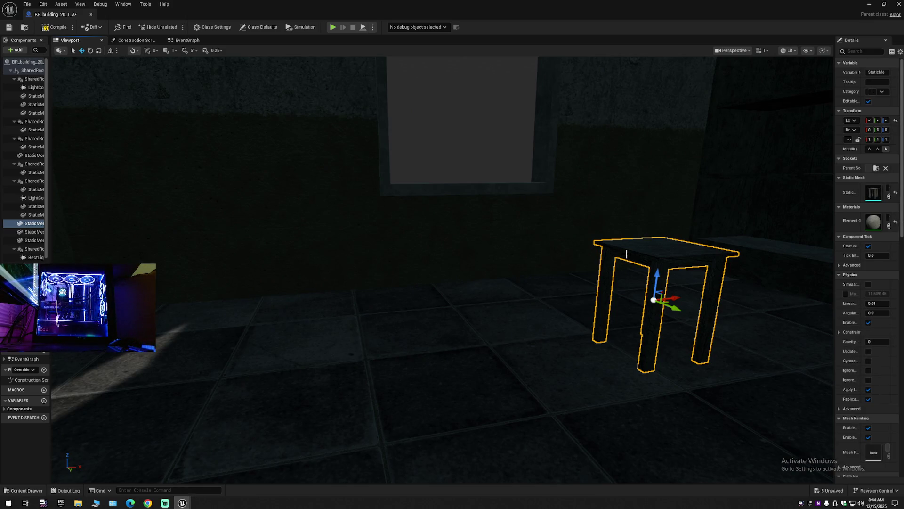
# Step: Delete the table and the first window frame
pyautogui.press('Delete')
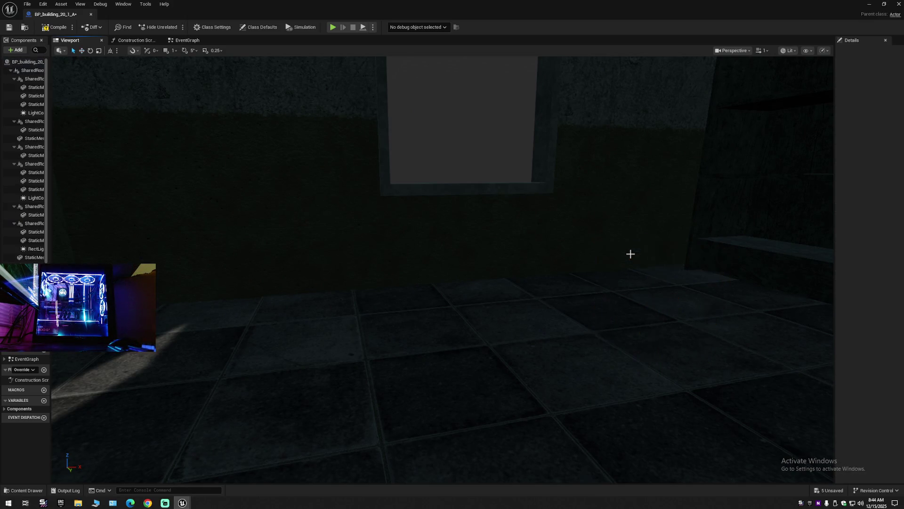
pyautogui.moveTo(442, 268)
pyautogui.mouseDown()
pyautogui.moveTo(424, 264)
pyautogui.moveTo(415, 282)
pyautogui.moveTo(447, 266)
pyautogui.moveTo(434, 263)
pyautogui.moveTo(428, 250)
pyautogui.moveTo(443, 270)
pyautogui.moveTo(653, 254)
pyautogui.mouseUp()
pyautogui.scroll(-3, 438, 268)
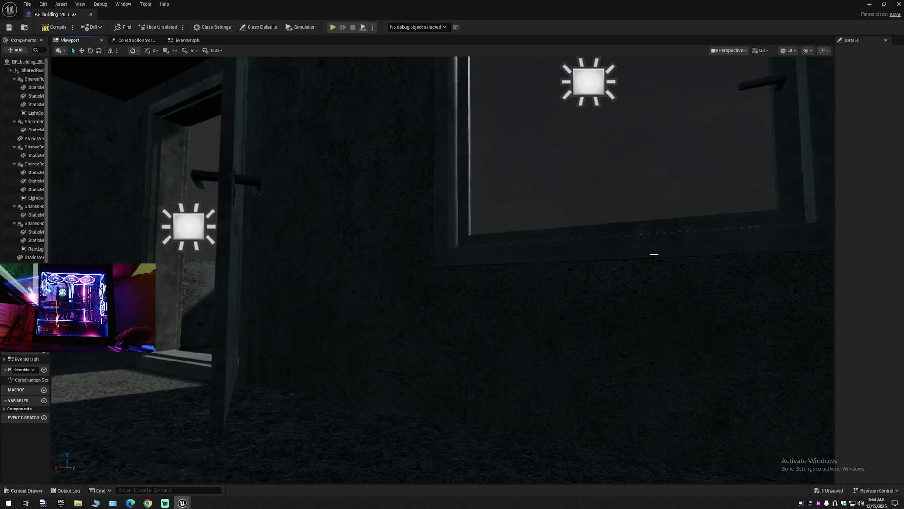
pyautogui.click(489, 239)
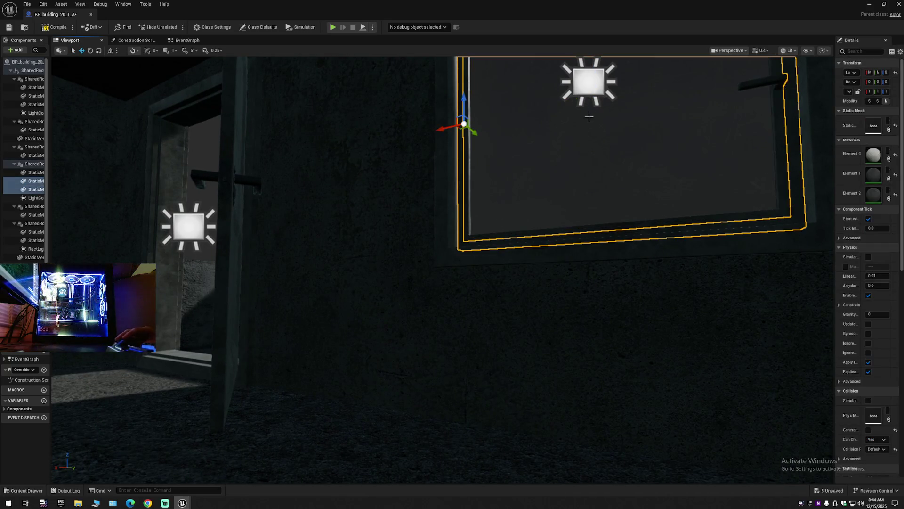
pyautogui.moveTo(230, 232)
pyautogui.mouseDown()
pyautogui.moveTo(137, 235)
pyautogui.moveTo(108, 207)
pyautogui.moveTo(257, 259)
pyautogui.mouseUp()
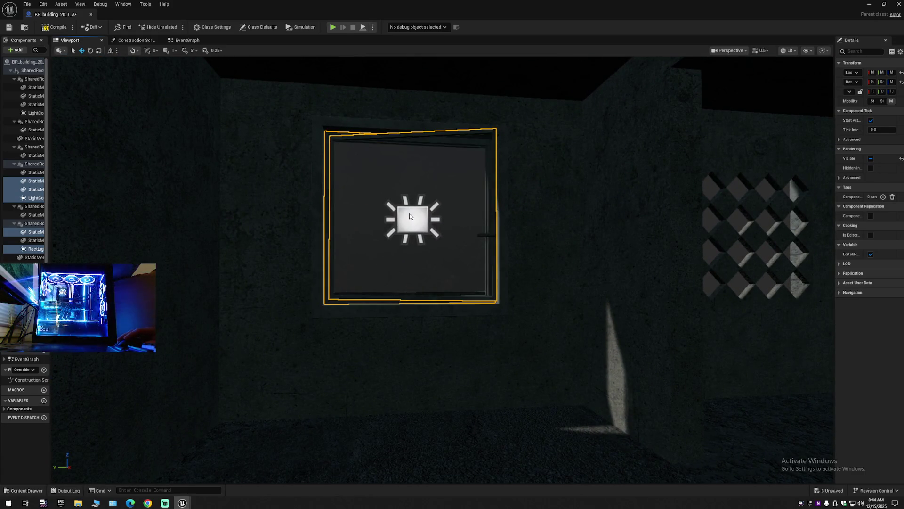
pyautogui.press('Escape')
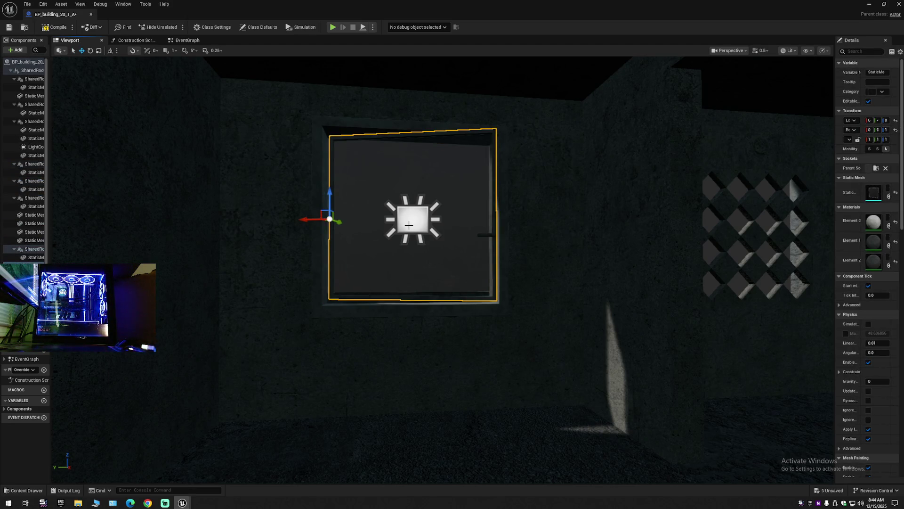
pyautogui.press('Delete')
pyautogui.press('Delete')
# Step: Delete the other window frame and its light
pyautogui.moveTo(425, 234)
pyautogui.mouseDown()
pyautogui.moveTo(500, 179)
pyautogui.moveTo(537, 178)
pyautogui.mouseUp()
pyautogui.click(434, 297)
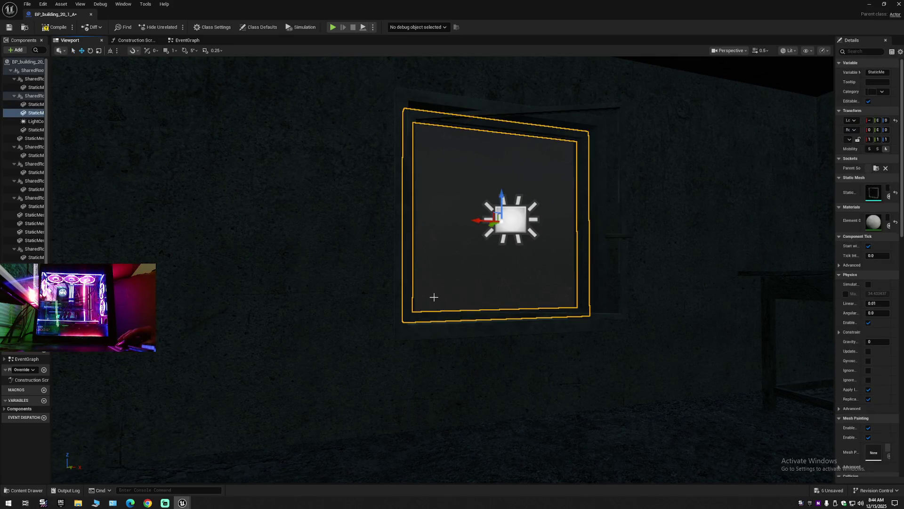
pyautogui.press('Delete')
pyautogui.click(504, 213)
pyautogui.press('Delete')
# Step: Review the walls and whole building, close the blueprint and return to the Buildings blueprints
pyautogui.moveTo(443, 268); pyautogui.dragTo(584, 269)
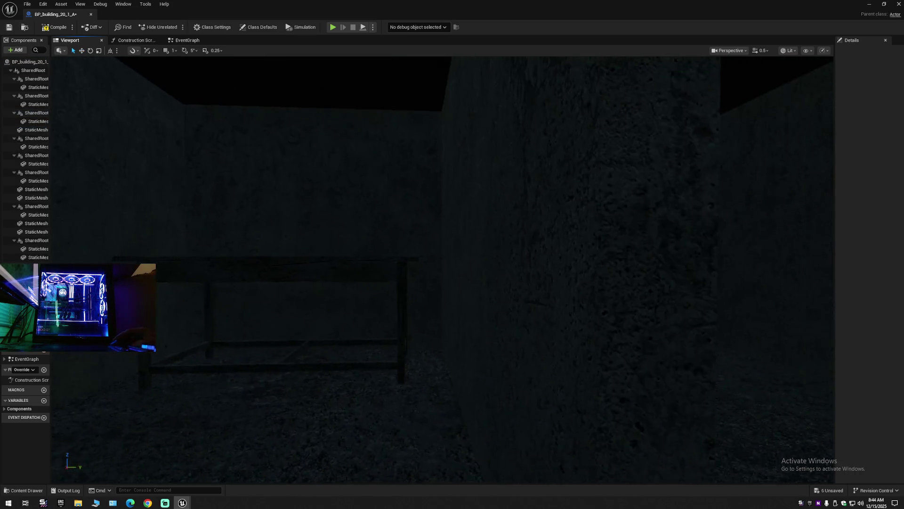
pyautogui.moveTo(442, 269); pyautogui.dragTo(631, 269)
pyautogui.moveTo(473, 208)
pyautogui.mouseDown()
pyautogui.moveTo(474, 224)
pyautogui.moveTo(521, 223)
pyautogui.moveTo(474, 224)
pyautogui.moveTo(473, 252)
pyautogui.moveTo(591, 252)
pyautogui.mouseUp()
pyautogui.click(474, 223)
pyautogui.moveTo(330, 245); pyautogui.dragTo(364, 245)
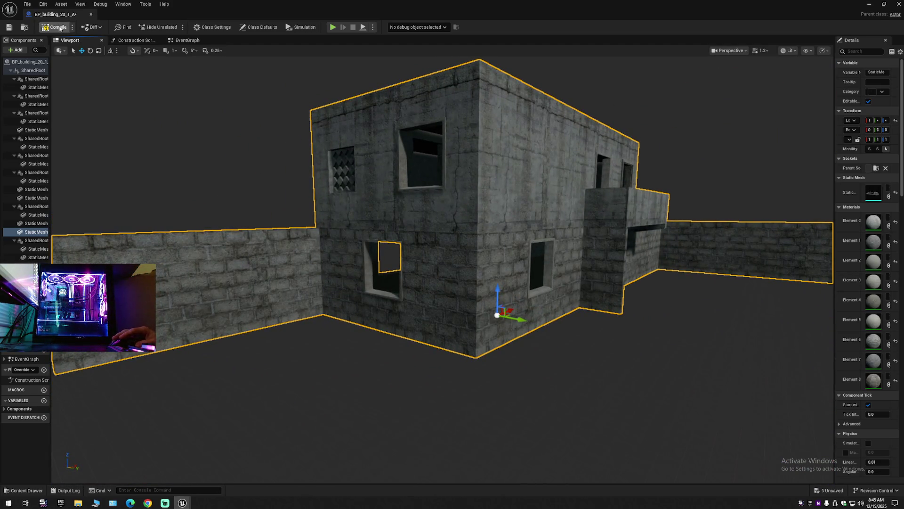
pyautogui.click(91, 14)
pyautogui.click(20, 491)
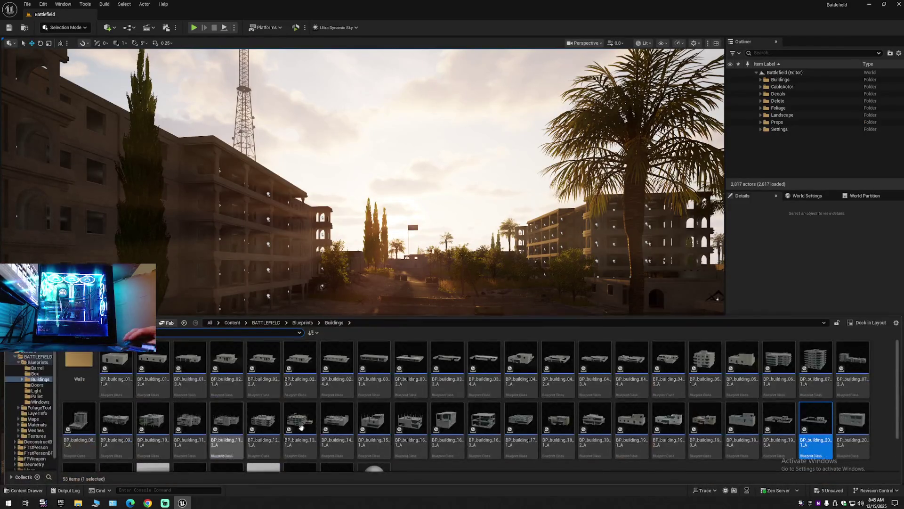
pyautogui.doubleClick(853, 420)
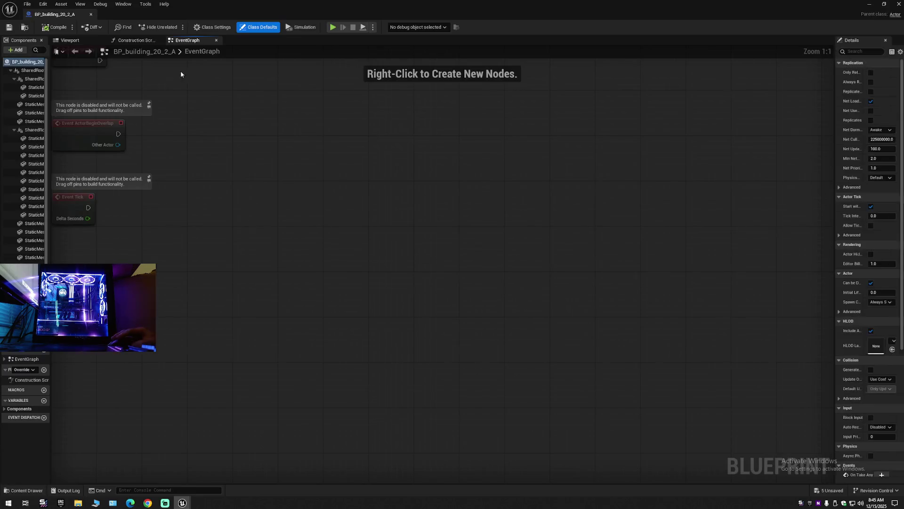
pyautogui.click(71, 40)
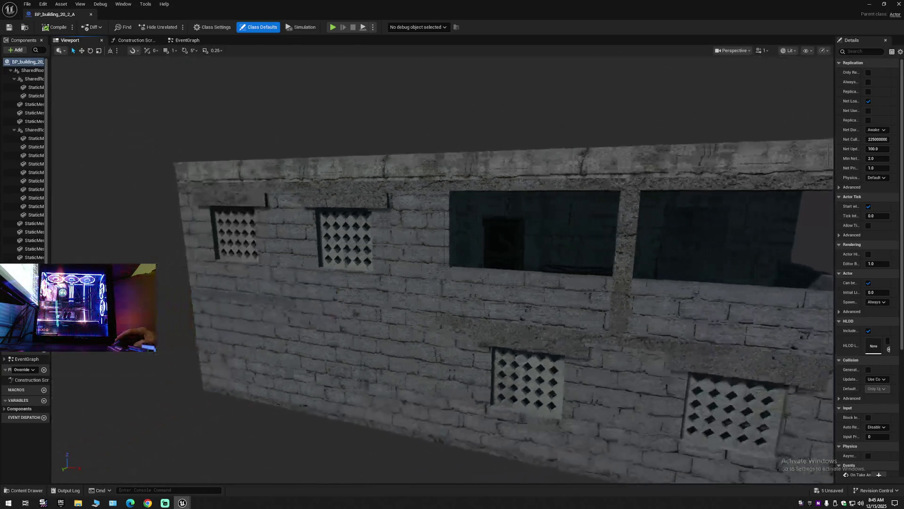
pyautogui.click(385, 234)
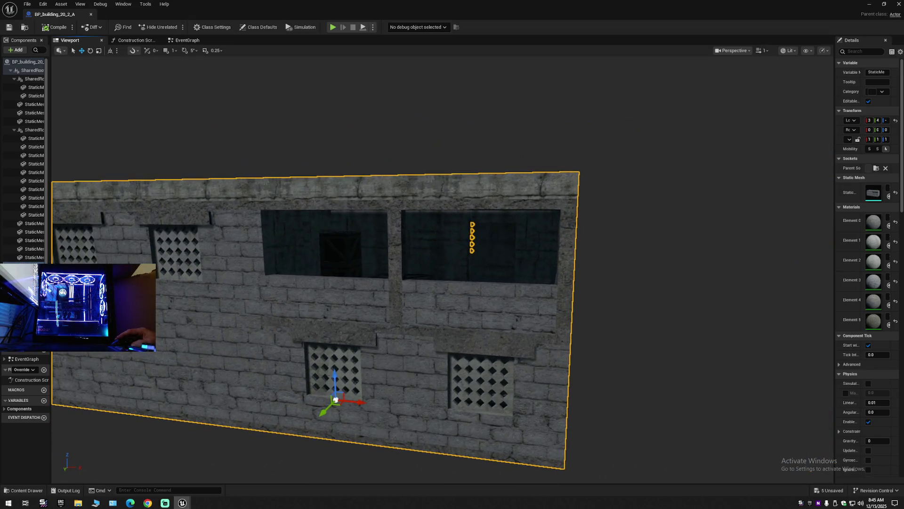
pyautogui.moveTo(424, 283)
pyautogui.mouseDown()
pyautogui.moveTo(188, 283)
pyautogui.moveTo(430, 276)
pyautogui.moveTo(431, 249)
pyautogui.moveTo(414, 235)
pyautogui.moveTo(442, 235)
pyautogui.mouseUp()
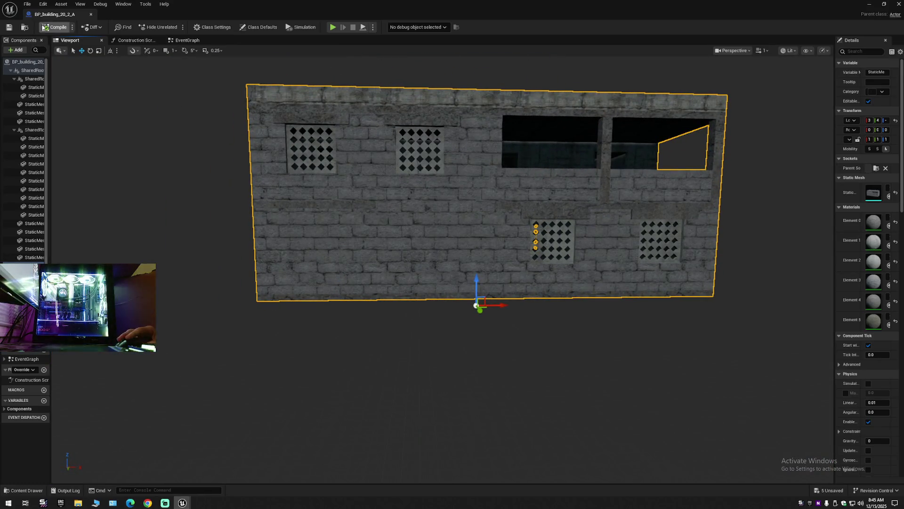
pyautogui.click(91, 15)
pyautogui.click(24, 490)
pyautogui.scroll(-3, 280, 418)
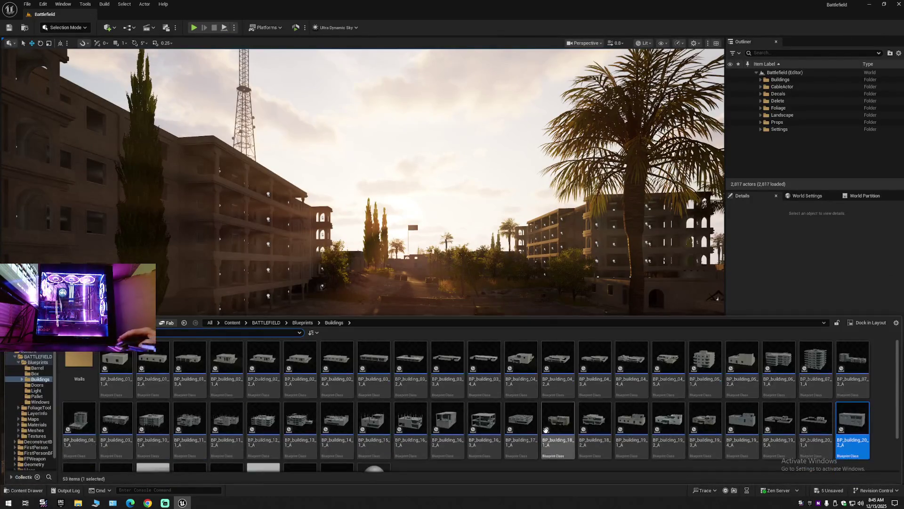
# Step: Open BP_building_20_3_A in its Viewport, focus the building mesh and move through its dark room
pyautogui.doubleClick(85, 436)
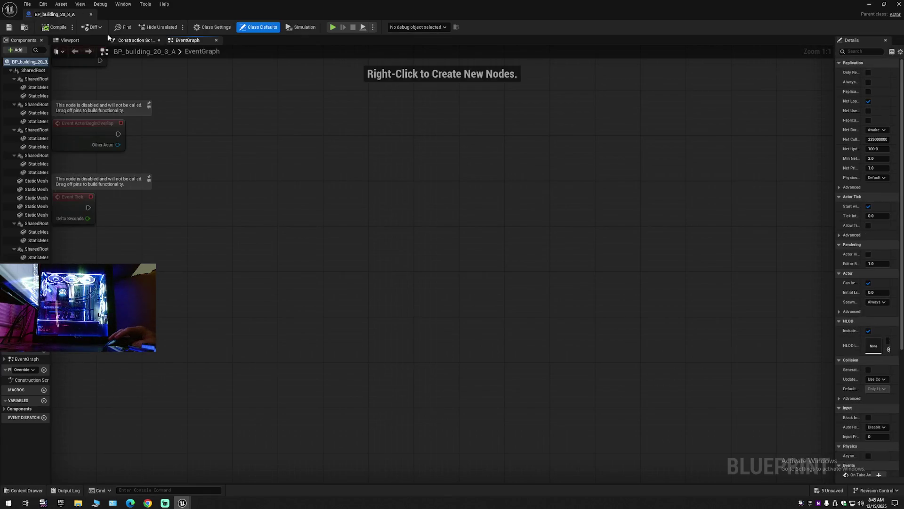
pyautogui.click(81, 42)
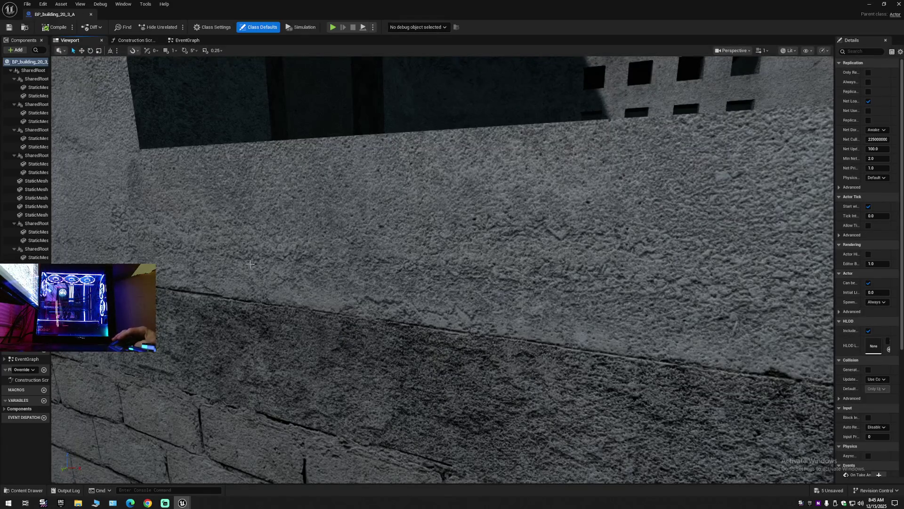
pyautogui.scroll(-10, 251, 263)
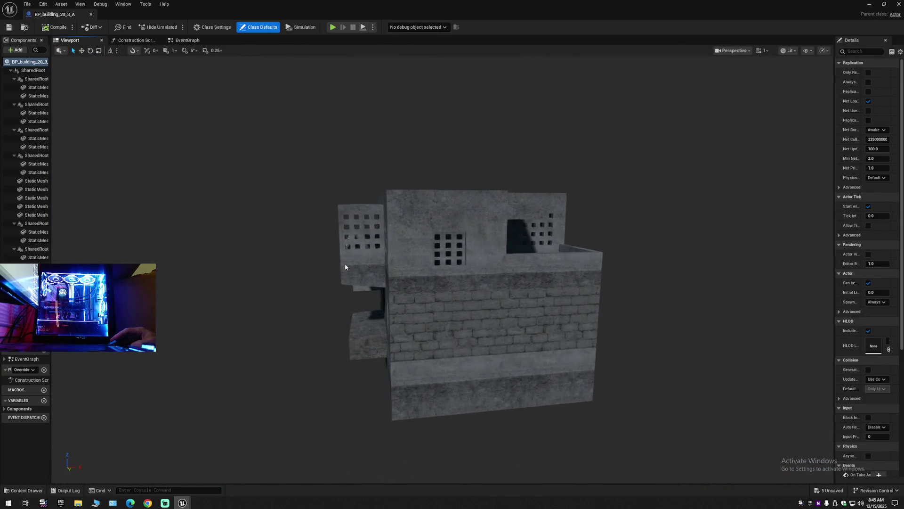
pyautogui.click(454, 245)
pyautogui.press('f')
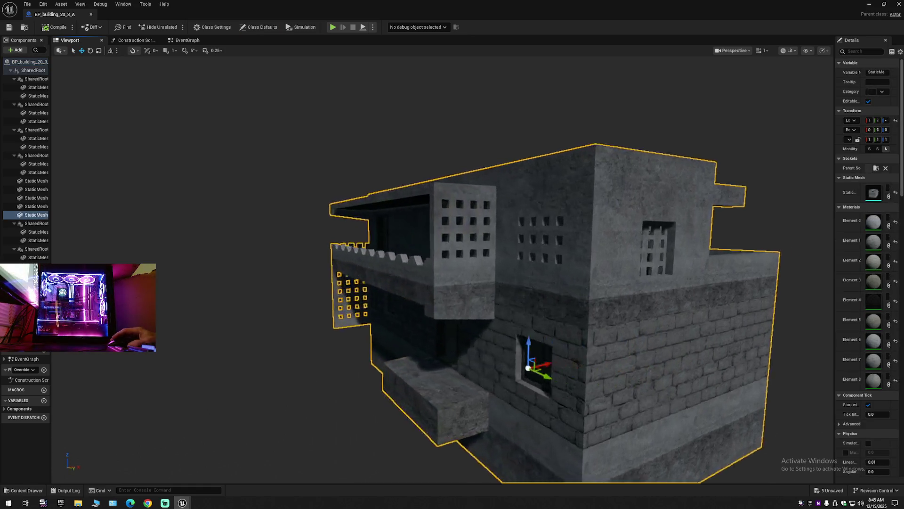
pyautogui.scroll(5, 442, 268)
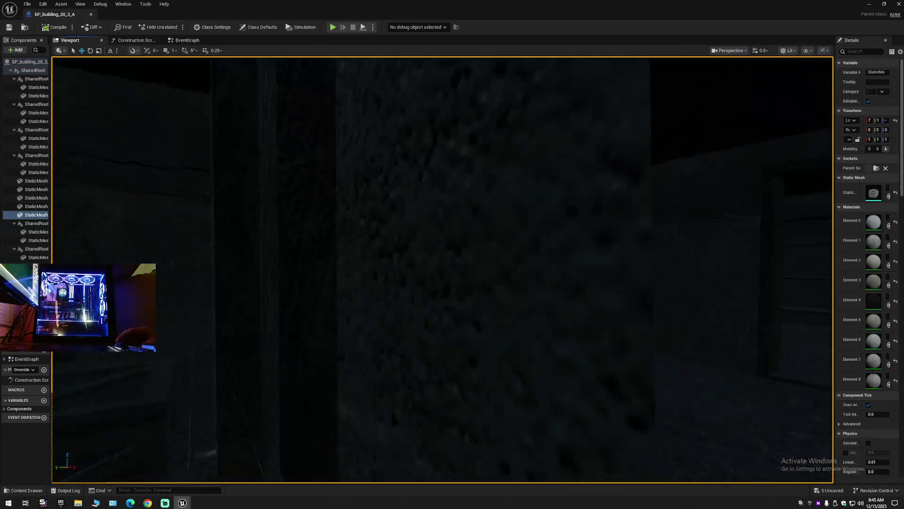
pyautogui.moveTo(442, 268); pyautogui.dragTo(367, 268)
pyautogui.scroll(-10, 368, 268)
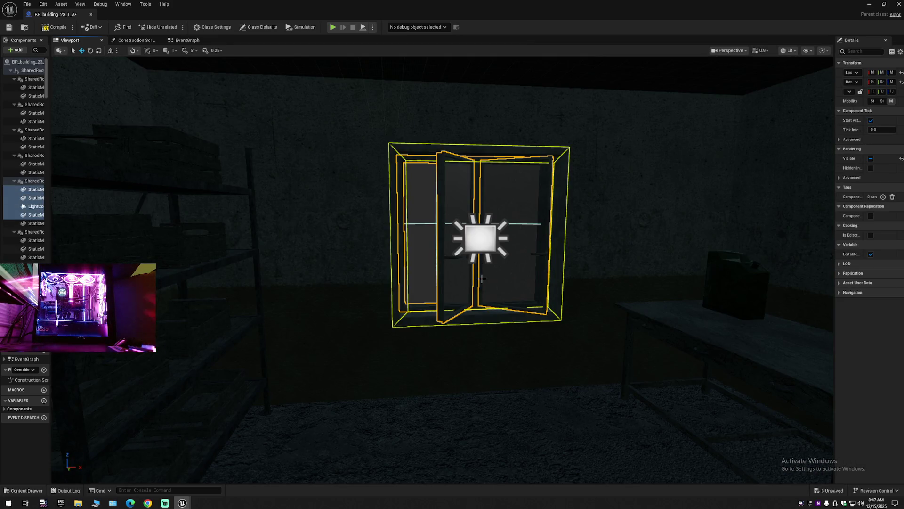
# Step: Delete the selected window frame and light, plus the two nearby tables
pyautogui.press('Delete')
pyautogui.moveTo(490, 279)
pyautogui.mouseDown()
pyautogui.moveTo(424, 279)
pyautogui.moveTo(506, 264)
pyautogui.moveTo(499, 254)
pyautogui.moveTo(505, 273)
pyautogui.mouseUp()
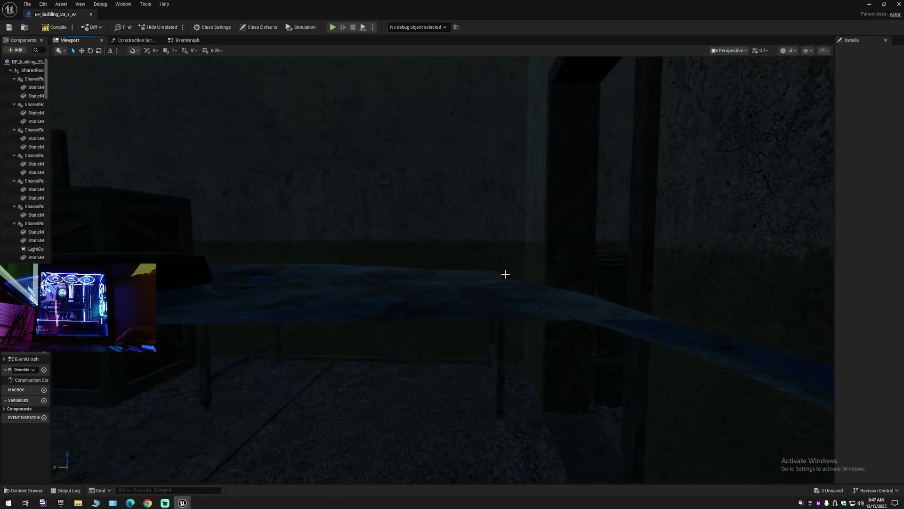
pyautogui.moveTo(398, 282)
pyautogui.mouseDown()
pyautogui.moveTo(397, 301)
pyautogui.moveTo(398, 282)
pyautogui.mouseUp()
pyautogui.click(395, 285)
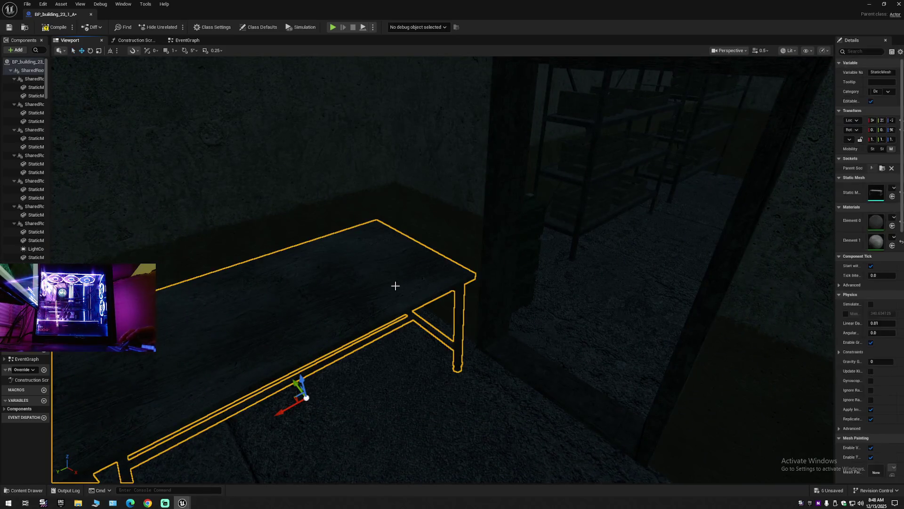
pyautogui.press('Delete')
pyautogui.moveTo(474, 285)
pyautogui.mouseDown()
pyautogui.moveTo(410, 283)
pyautogui.moveTo(424, 280)
pyautogui.moveTo(396, 268)
pyautogui.mouseUp()
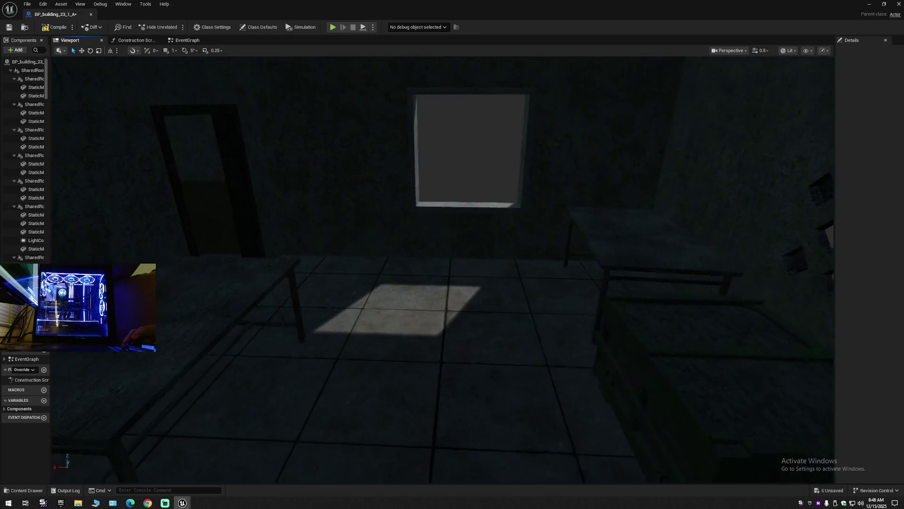
pyautogui.click(330, 266)
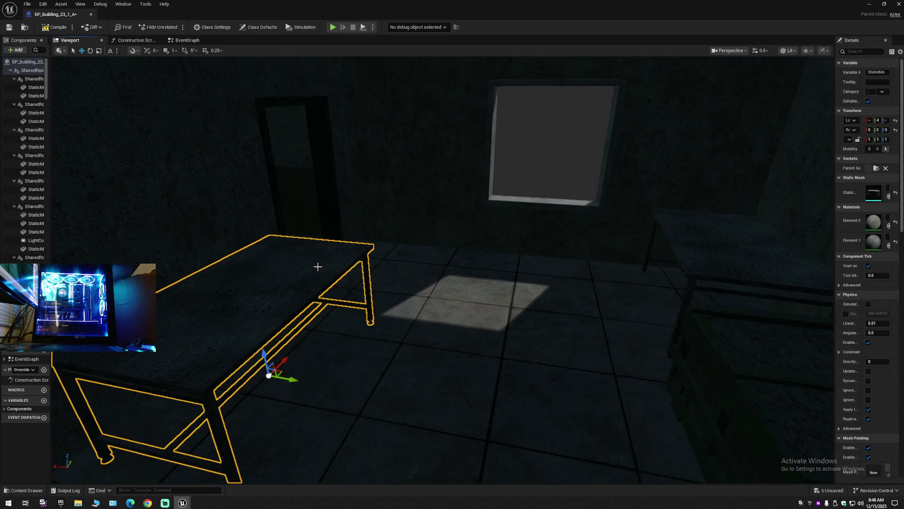
pyautogui.press('Delete')
# Step: Fly through the shelf rooms and delete the table beside the window
pyautogui.press('w')
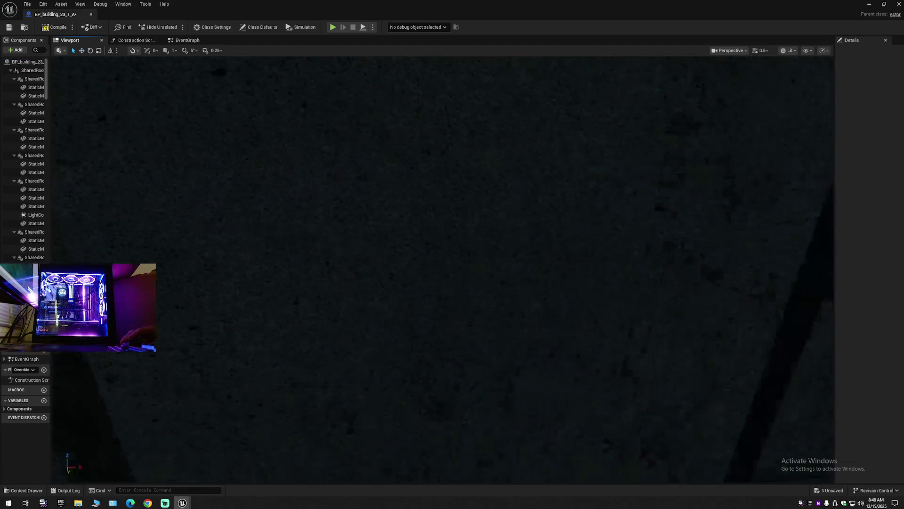
pyautogui.scroll(1, 443, 269)
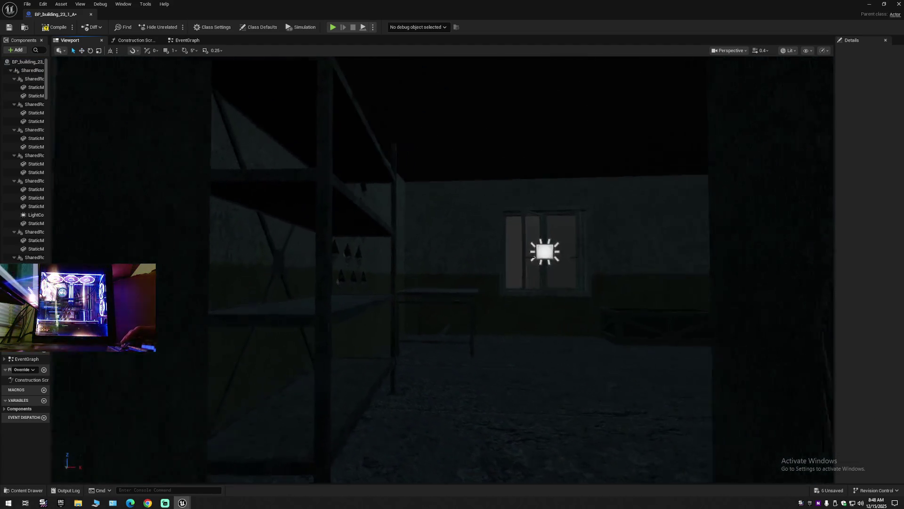
pyautogui.press('d')
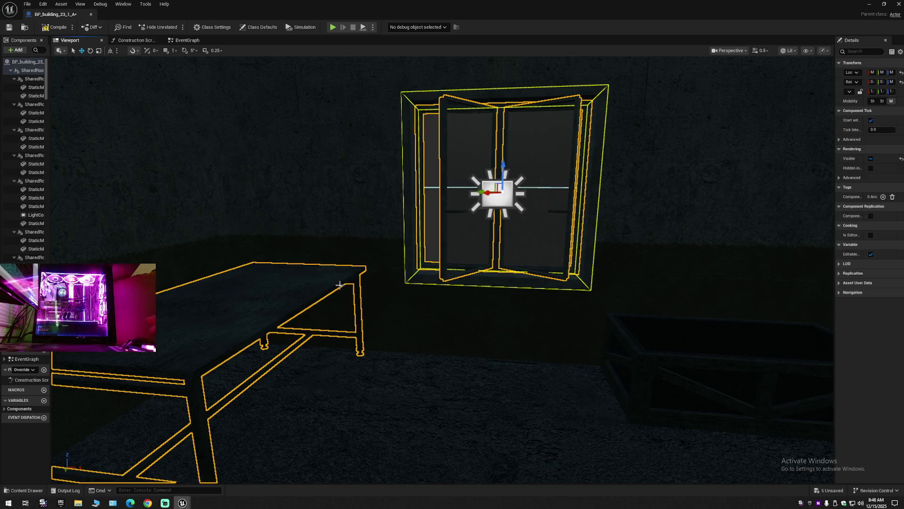
pyautogui.press('w')
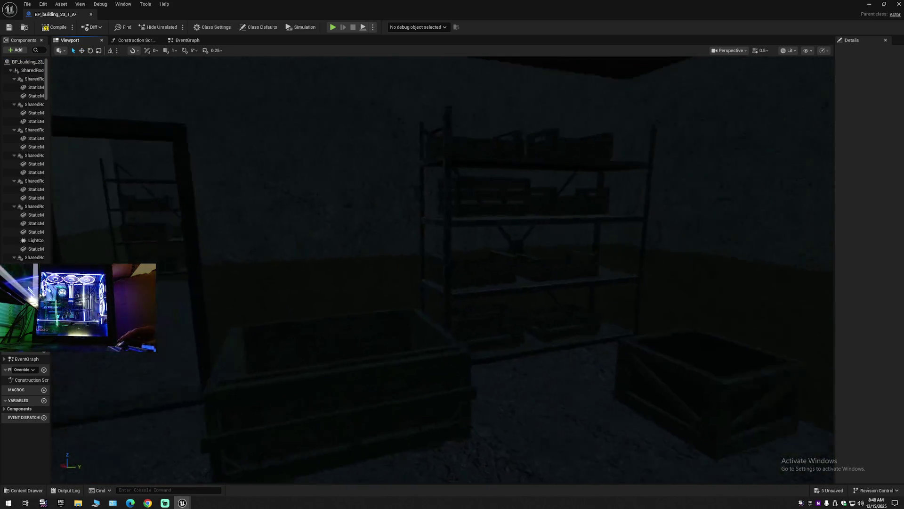
pyautogui.press('w')
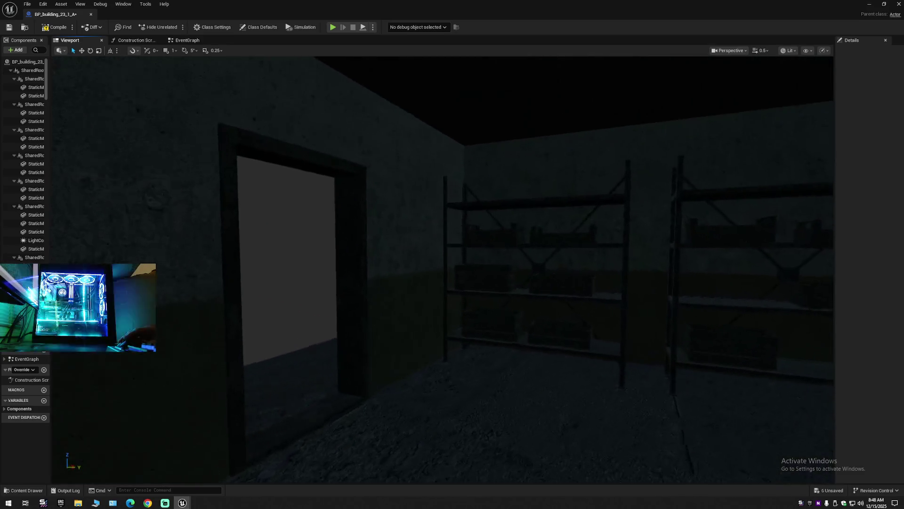
pyautogui.press('w')
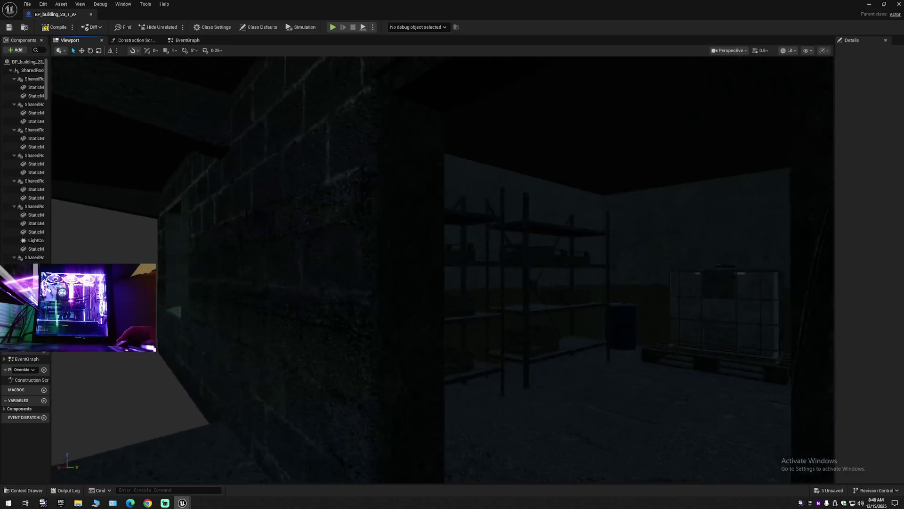
pyautogui.press('w')
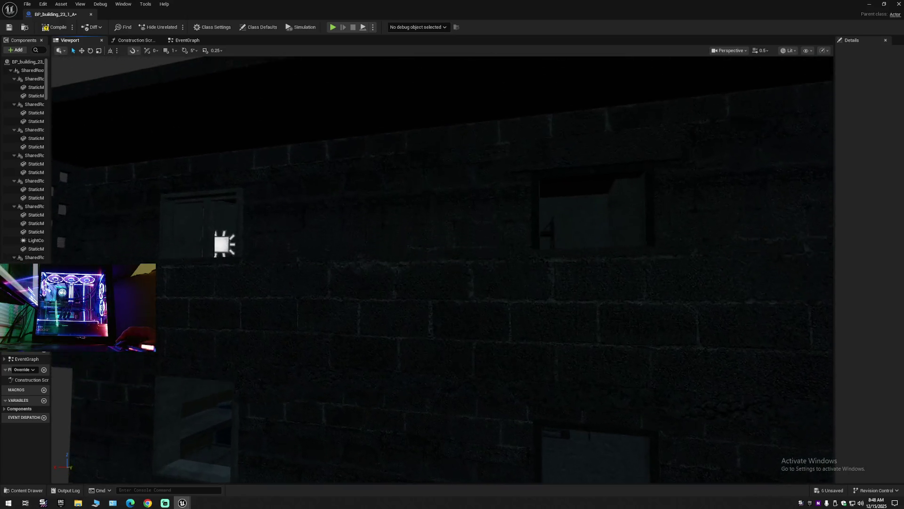
pyautogui.press('w')
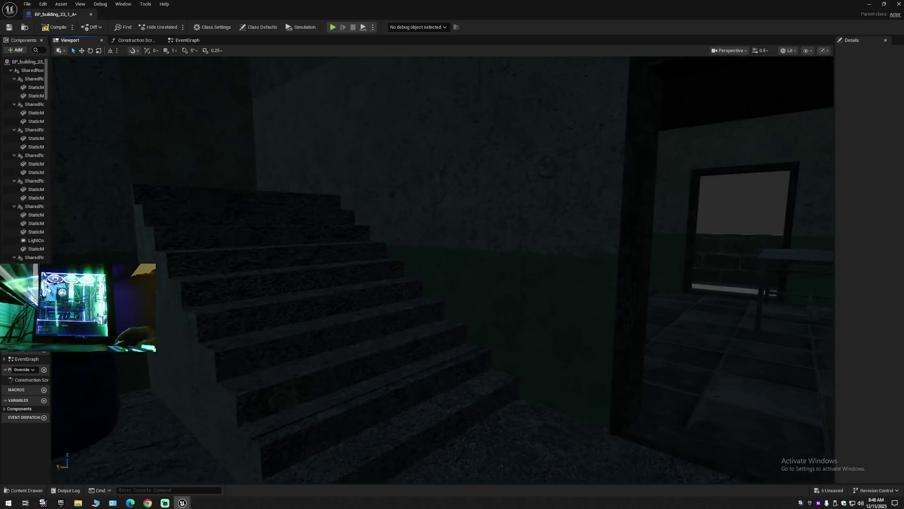
pyautogui.press('w')
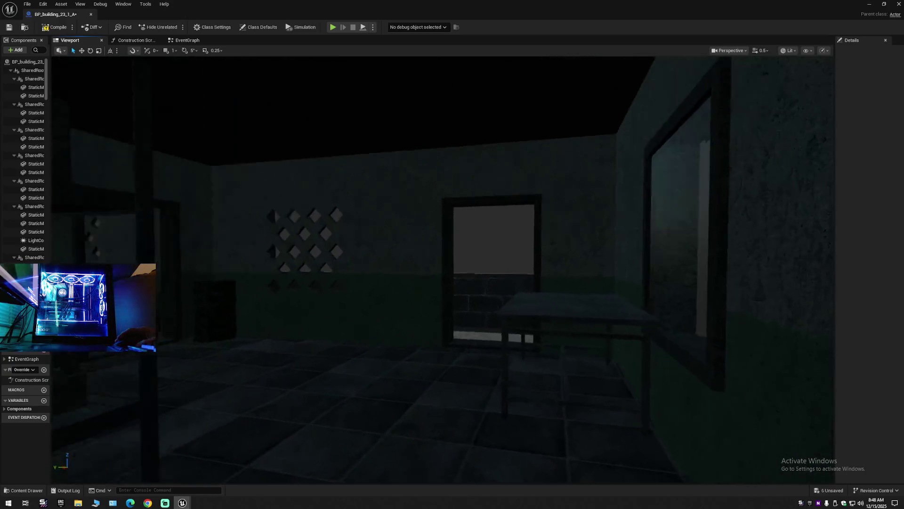
pyautogui.click(408, 273)
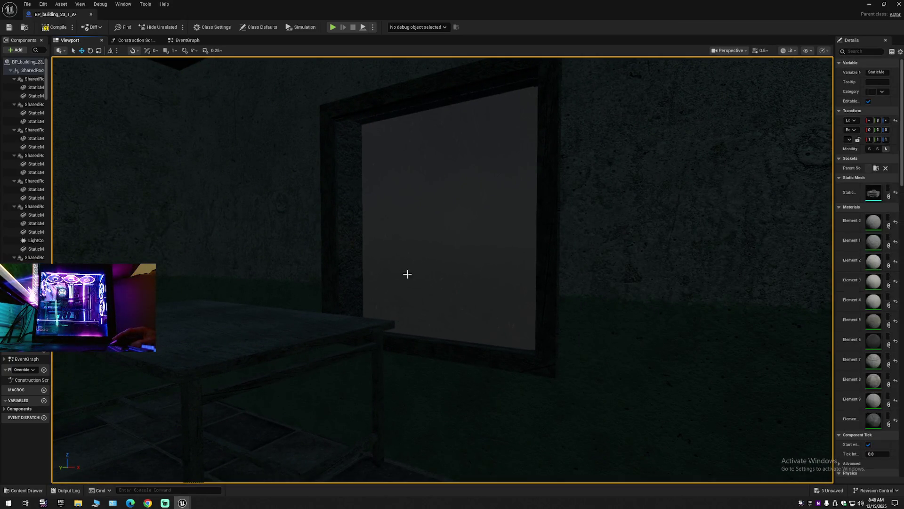
pyautogui.press('w')
pyautogui.press('w')
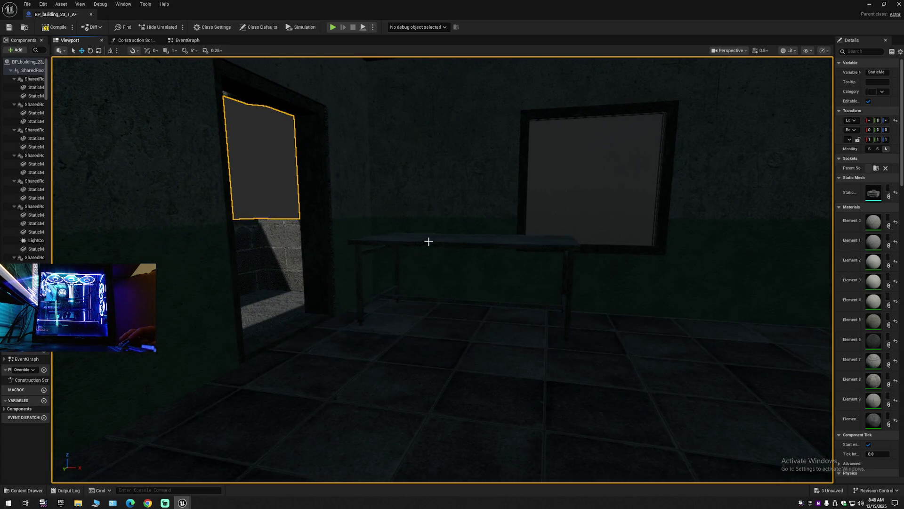
pyautogui.click(428, 241)
pyautogui.press('Delete')
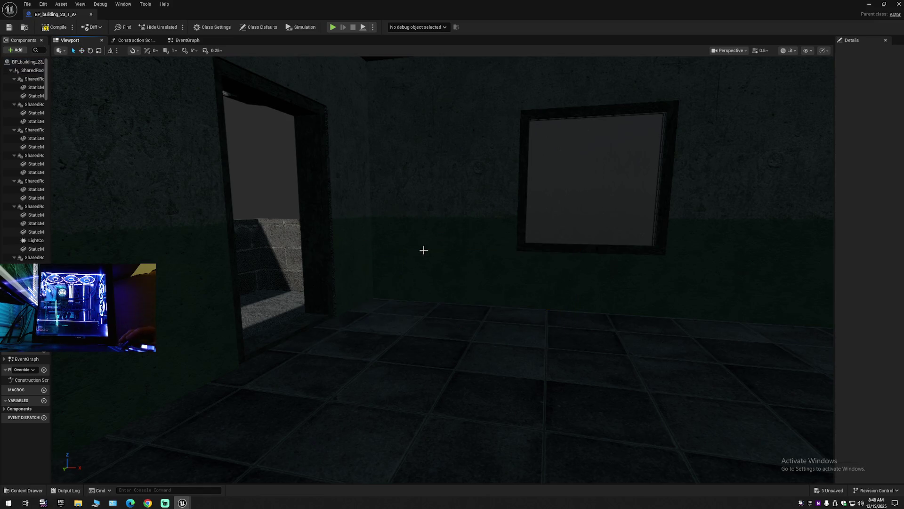
pyautogui.press('w')
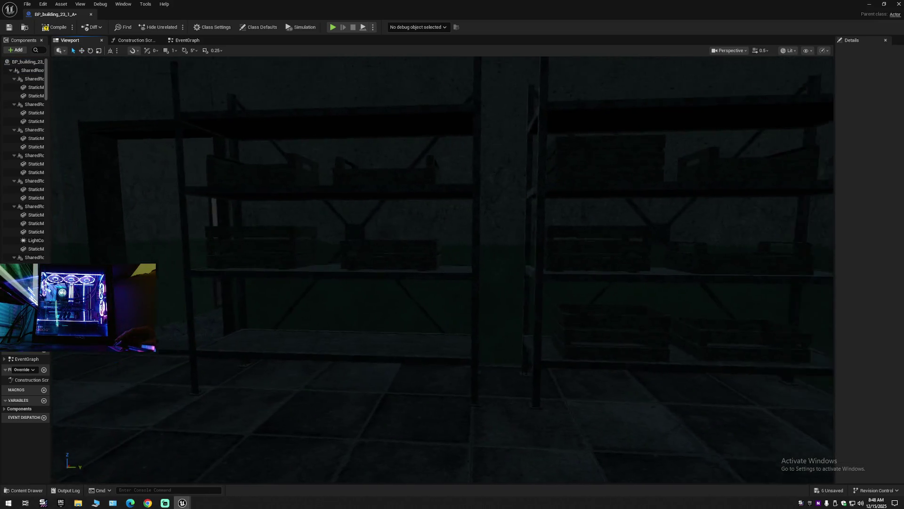
pyautogui.press('w')
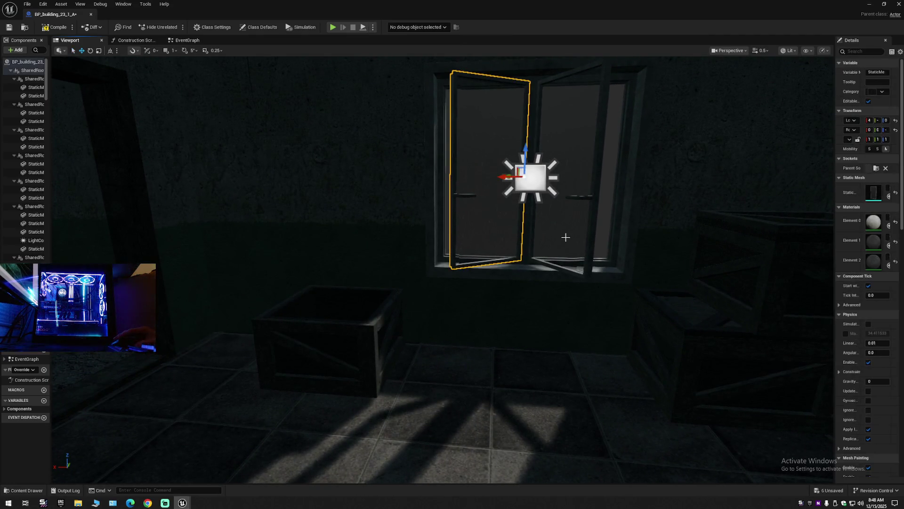
# Step: Delete the window frame, its panes and its light
pyautogui.click(526, 213)
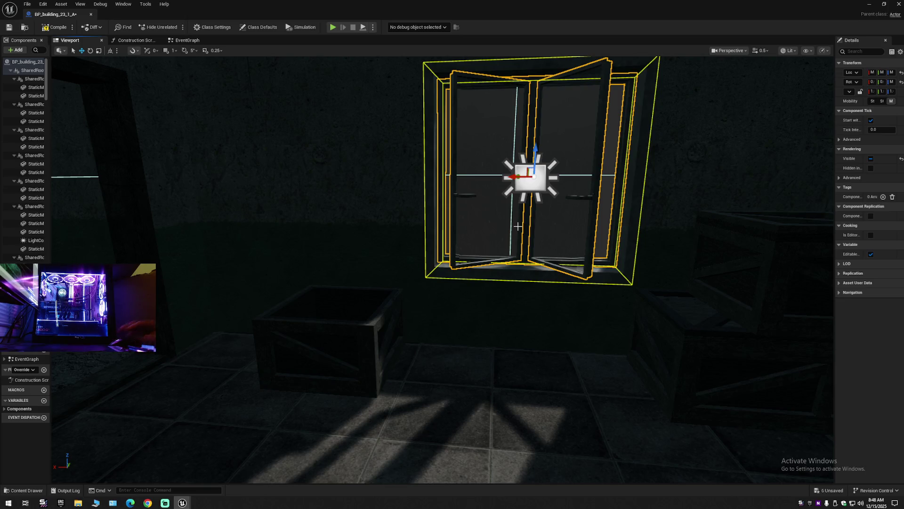
pyautogui.press('Delete')
pyautogui.moveTo(346, 350); pyautogui.dragTo(347, 350)
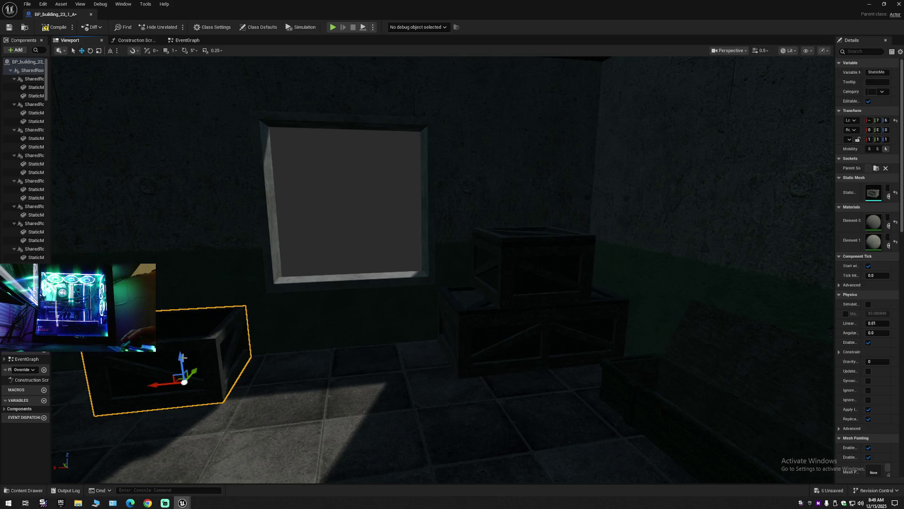
# Step: Raise the crate higher on its stack with the Z gizmo
pyautogui.moveTo(181, 359)
pyautogui.mouseDown()
pyautogui.moveTo(193, 219)
pyautogui.moveTo(374, 241)
pyautogui.mouseUp()
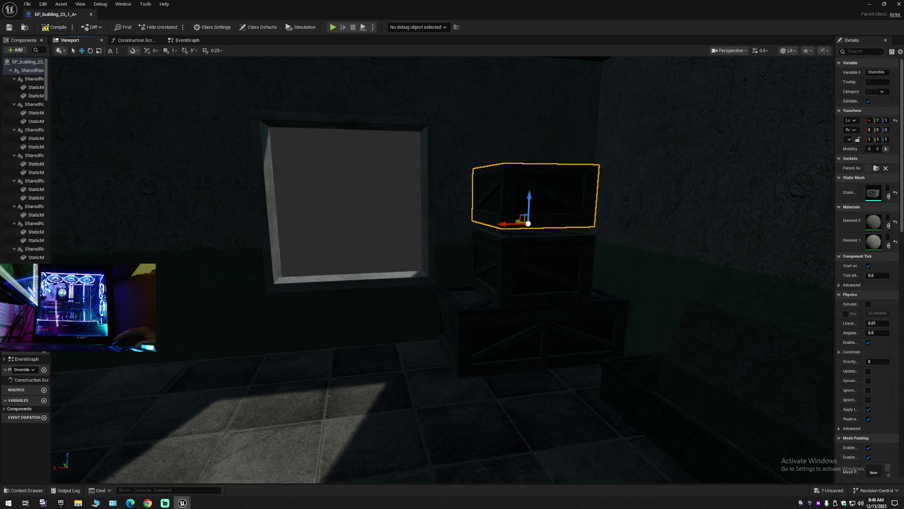
pyautogui.press('w')
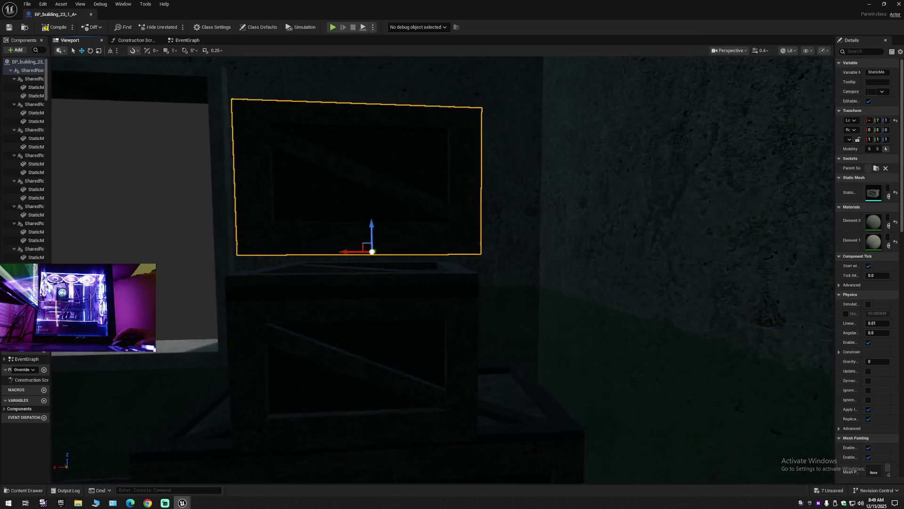
pyautogui.scroll(3, 446, 244)
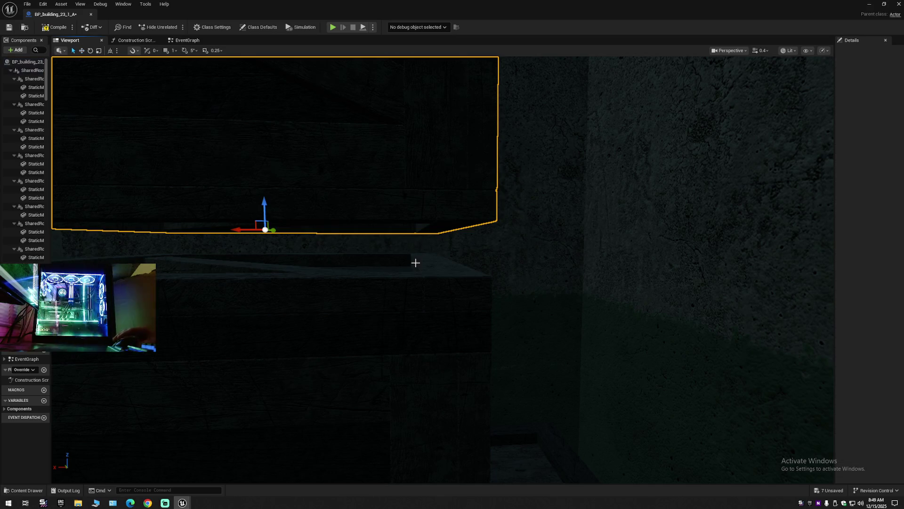
pyautogui.press('s')
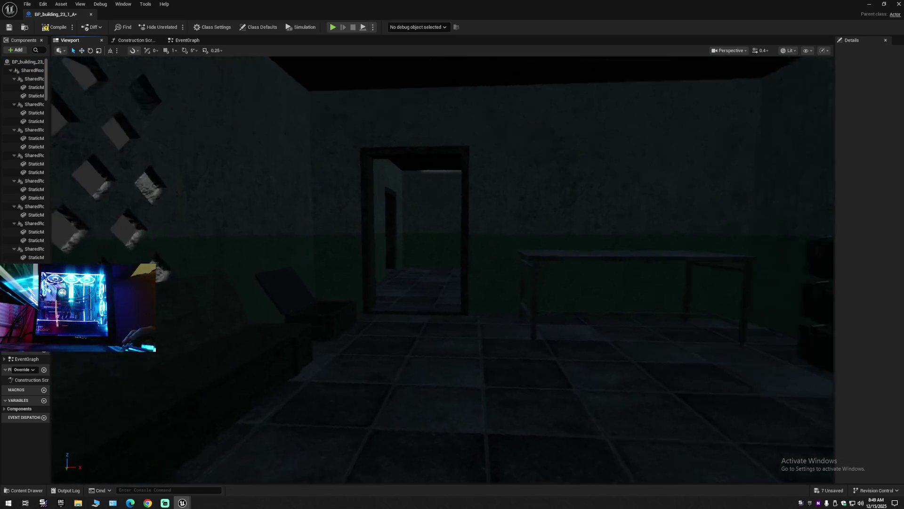
# Step: Fly through the next rooms and delete the second window along with the table
pyautogui.press('w')
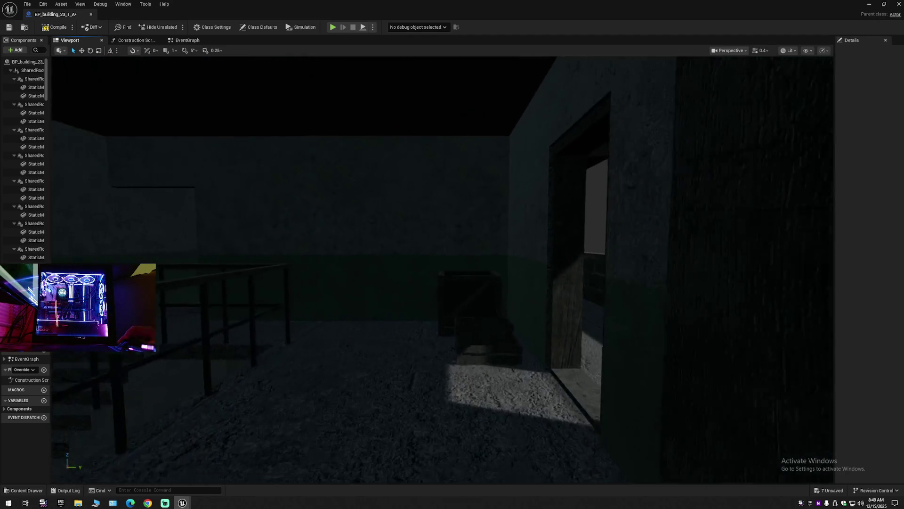
pyautogui.press('w')
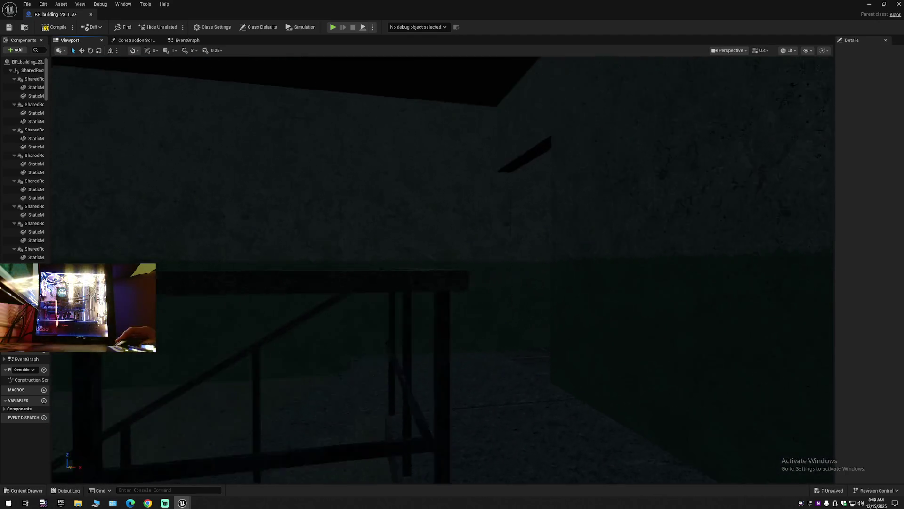
pyautogui.press('s')
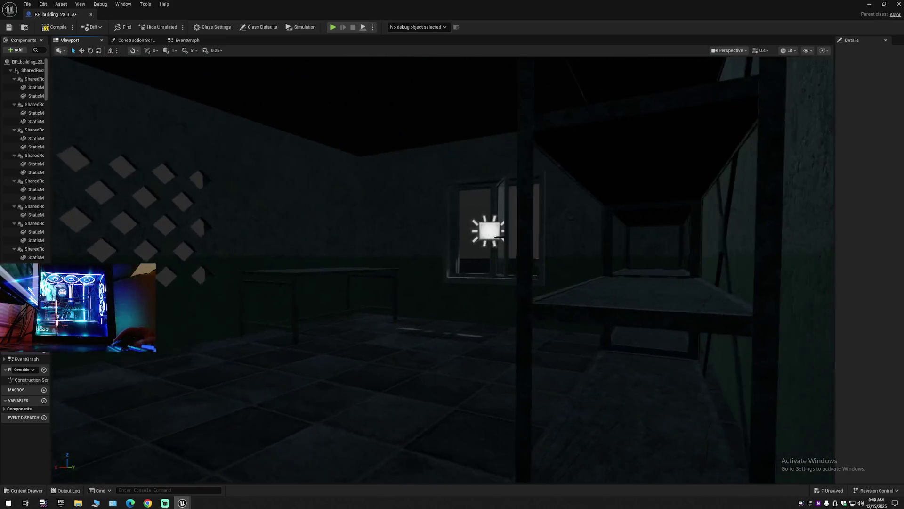
pyautogui.press('w')
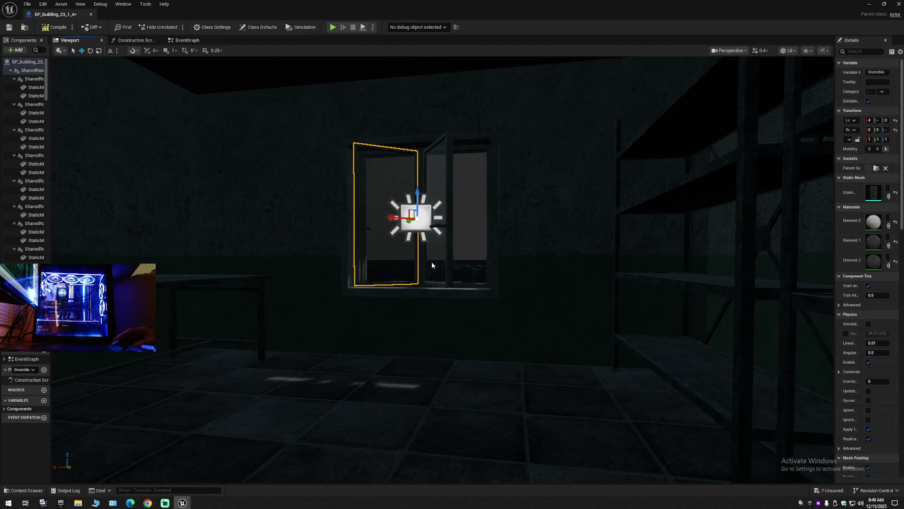
pyautogui.click(417, 261)
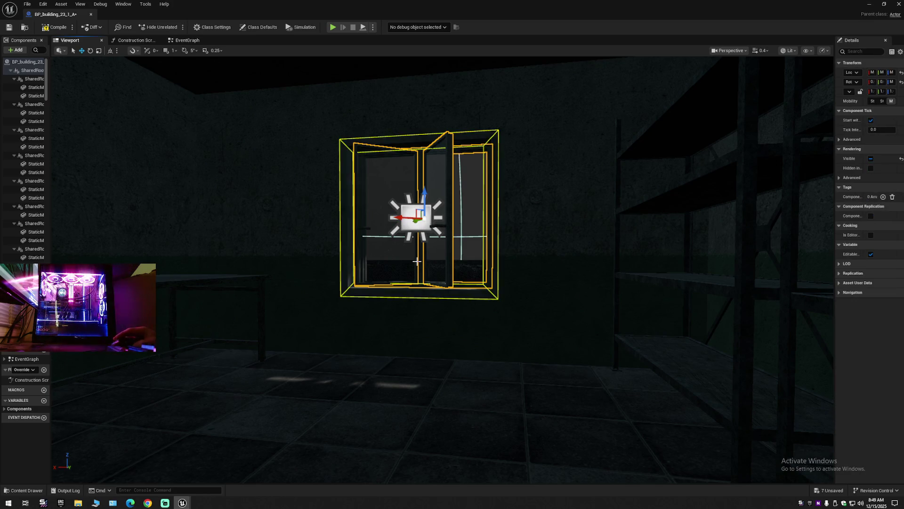
pyautogui.press('Escape')
pyautogui.press('w')
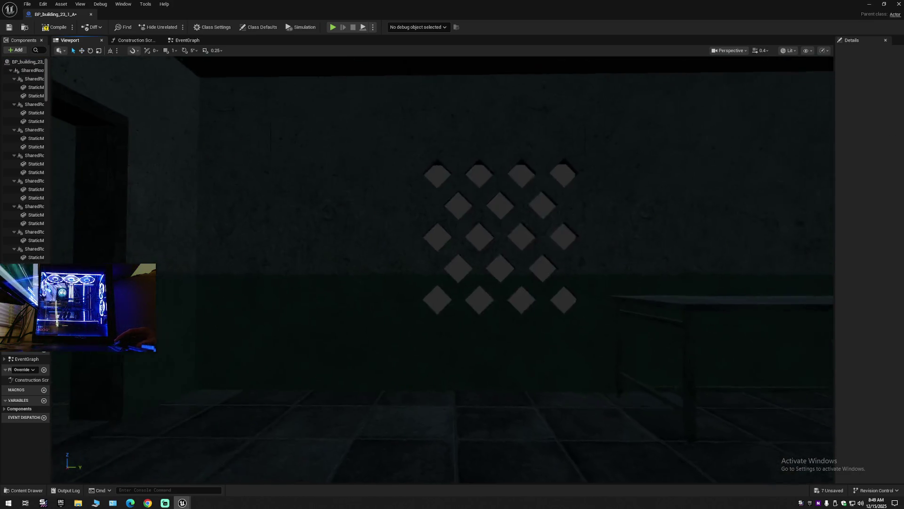
pyautogui.press('w')
pyautogui.scroll(1, 434, 264)
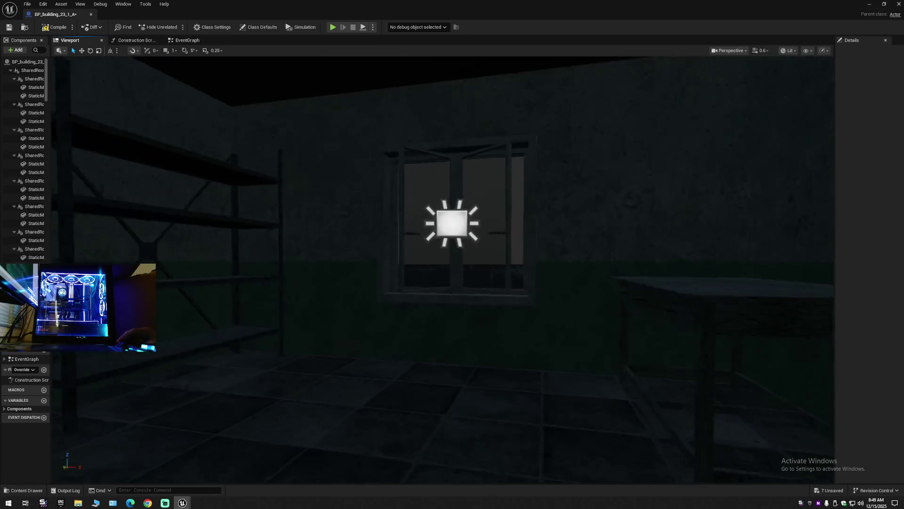
pyautogui.click(475, 252)
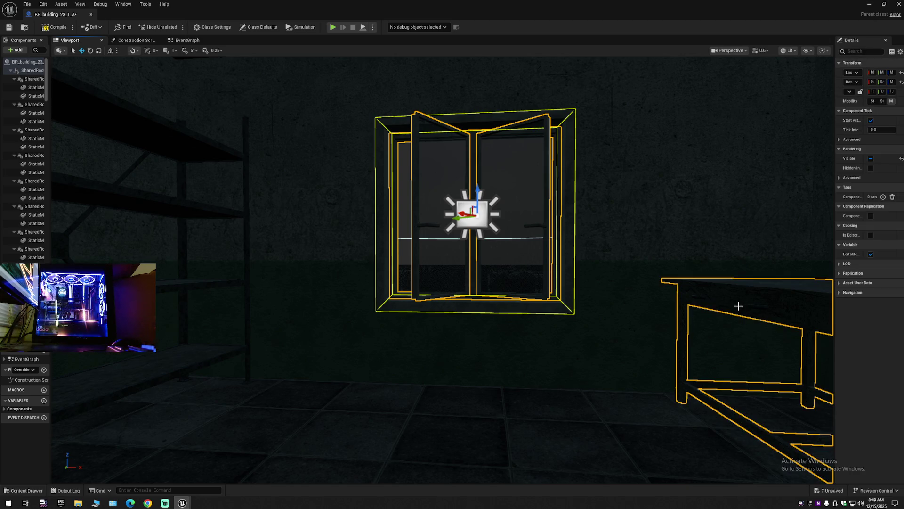
pyautogui.press('Delete')
pyautogui.moveTo(731, 306)
pyautogui.mouseDown()
pyautogui.moveTo(650, 306)
pyautogui.moveTo(683, 304)
pyautogui.moveTo(668, 377)
pyautogui.moveTo(612, 372)
pyautogui.moveTo(735, 286)
pyautogui.mouseUp()
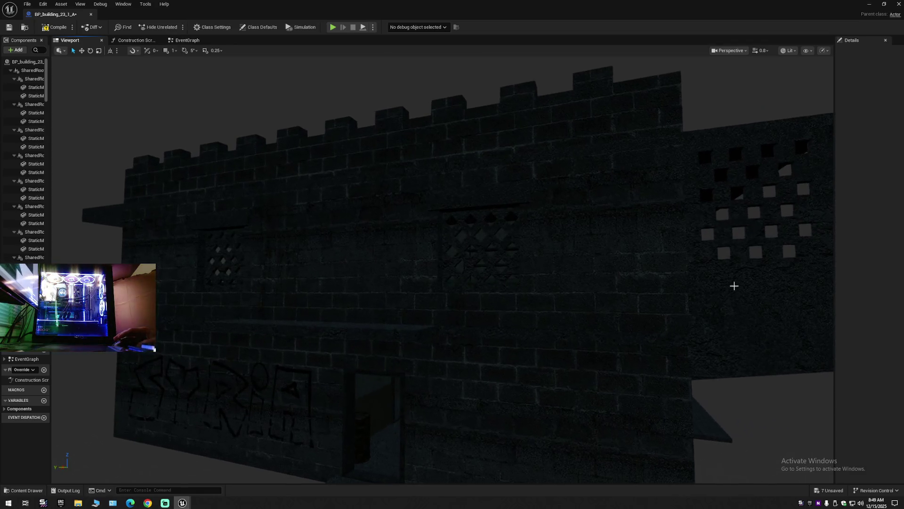
# Step: Orbit around the building exterior, close BP_building_23_1_A and show the Buildings blueprints
pyautogui.click(356, 256)
pyautogui.moveTo(453, 293)
pyautogui.mouseDown()
pyautogui.moveTo(278, 286)
pyautogui.moveTo(315, 179)
pyautogui.mouseUp()
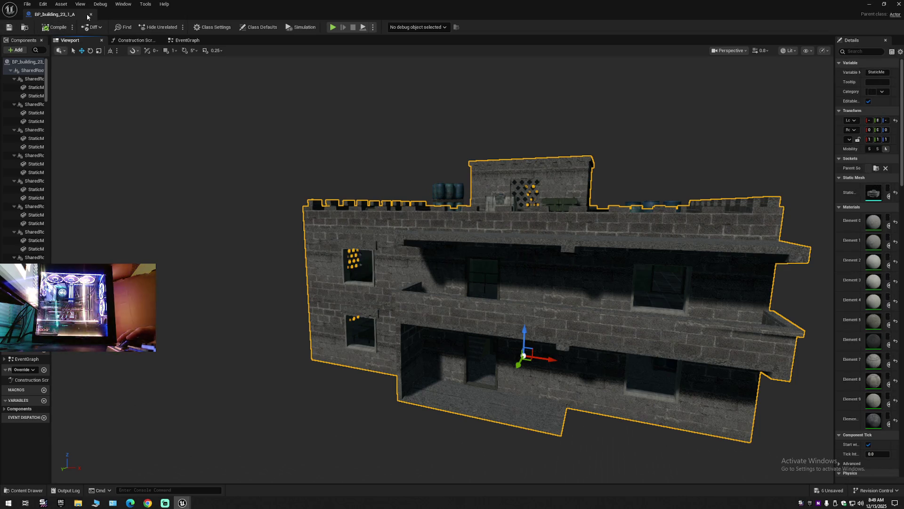
pyautogui.click(92, 16)
pyautogui.click(38, 489)
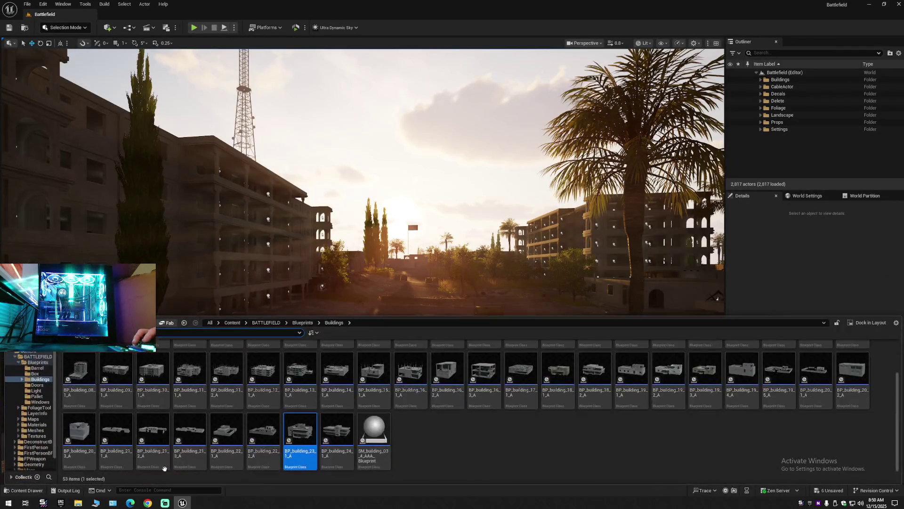
# Step: Open BP_building_24_1_A in its Viewport and select the door in the doorway
pyautogui.doubleClick(338, 429)
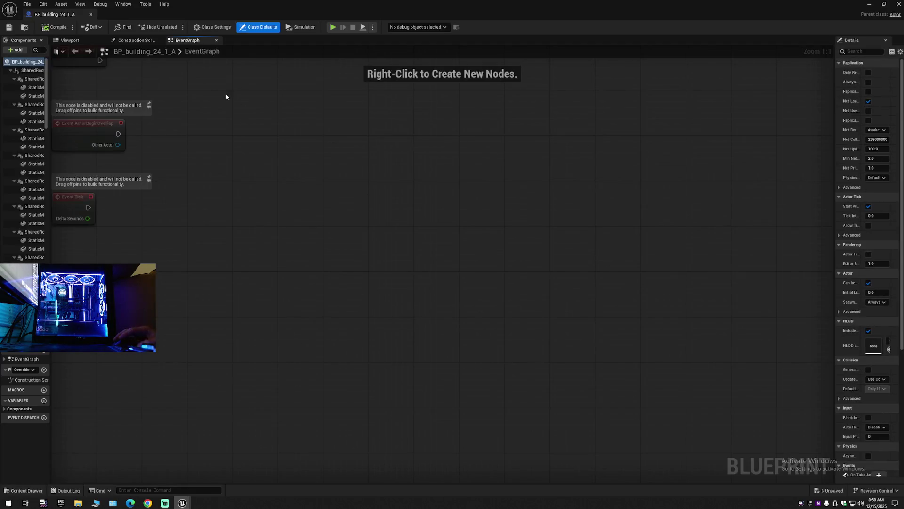
pyautogui.click(83, 42)
pyautogui.scroll(10, 341, 231)
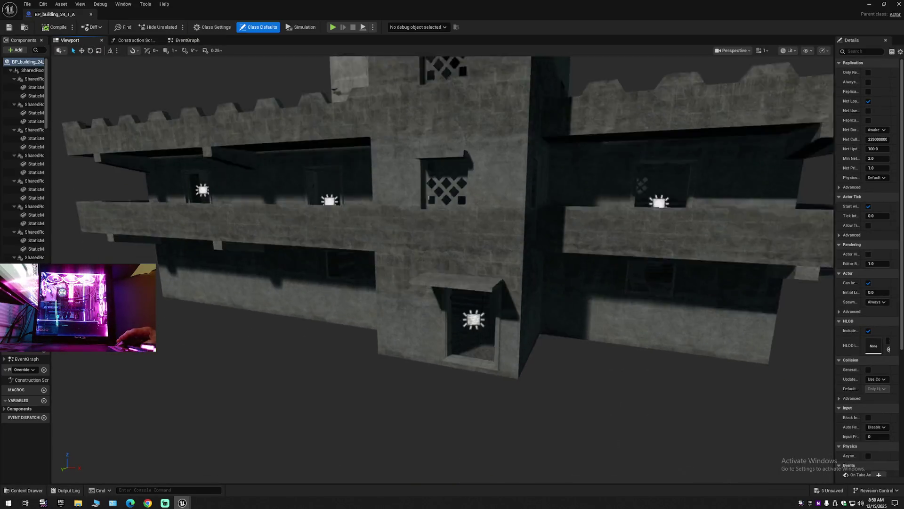
pyautogui.scroll(-5, 320, 265)
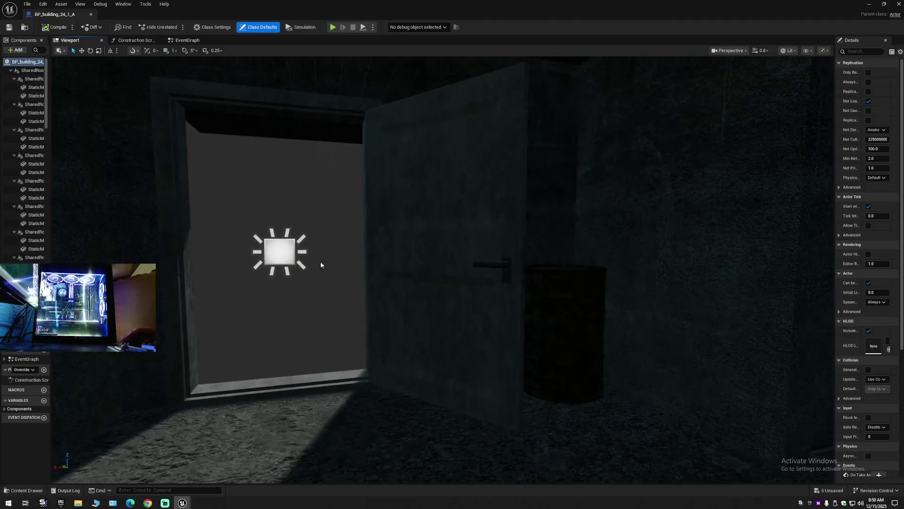
pyautogui.click(272, 252)
pyautogui.scroll(-5, 422, 256)
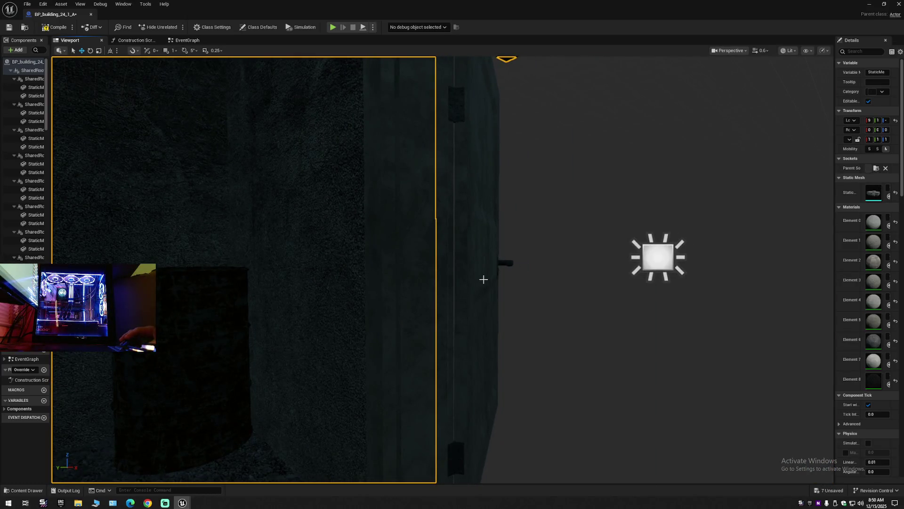
pyautogui.click(646, 271)
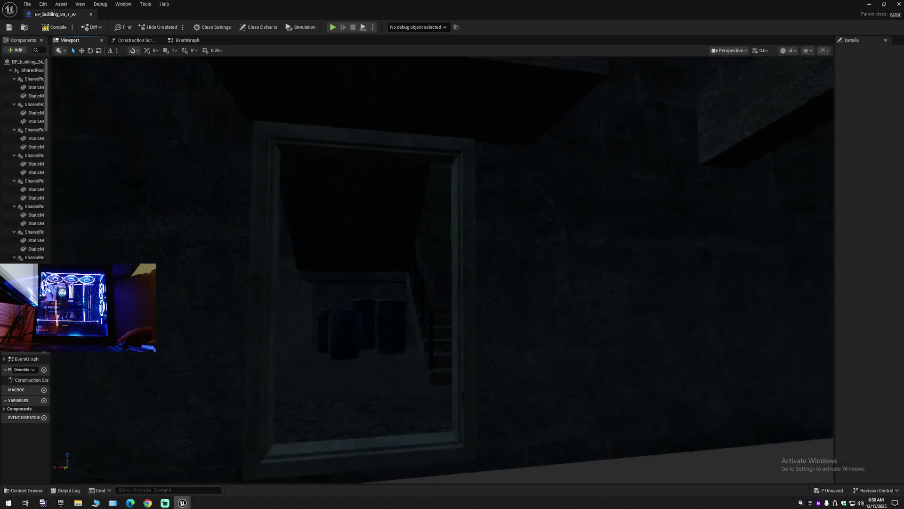
pyautogui.scroll(1, 671, 283)
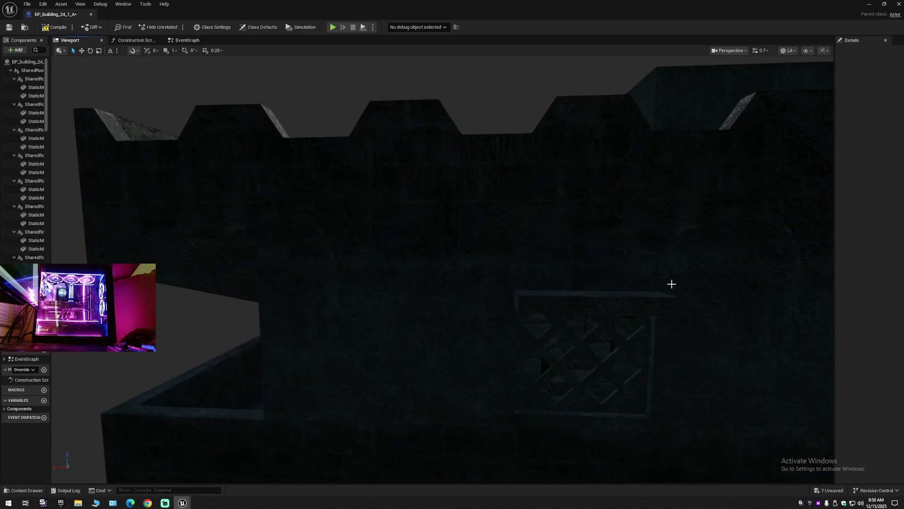
pyautogui.click(584, 342)
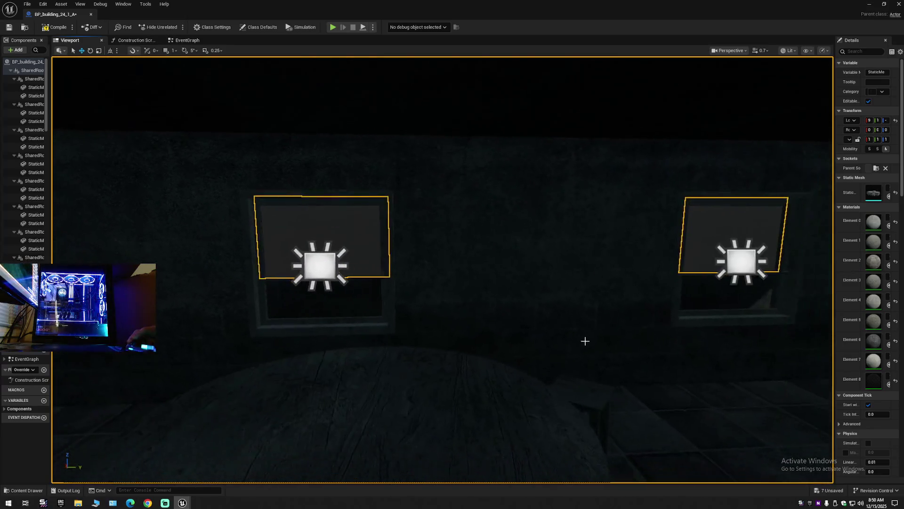
pyautogui.click(298, 321)
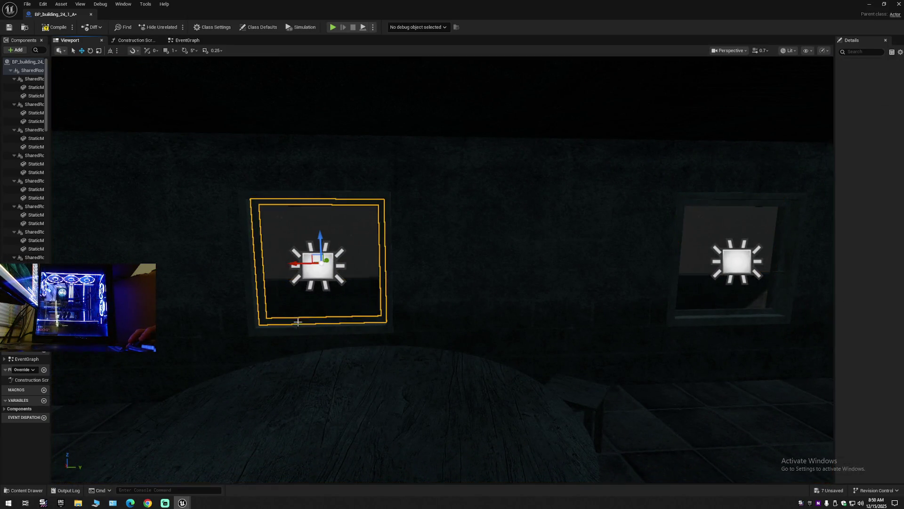
pyautogui.click(314, 283)
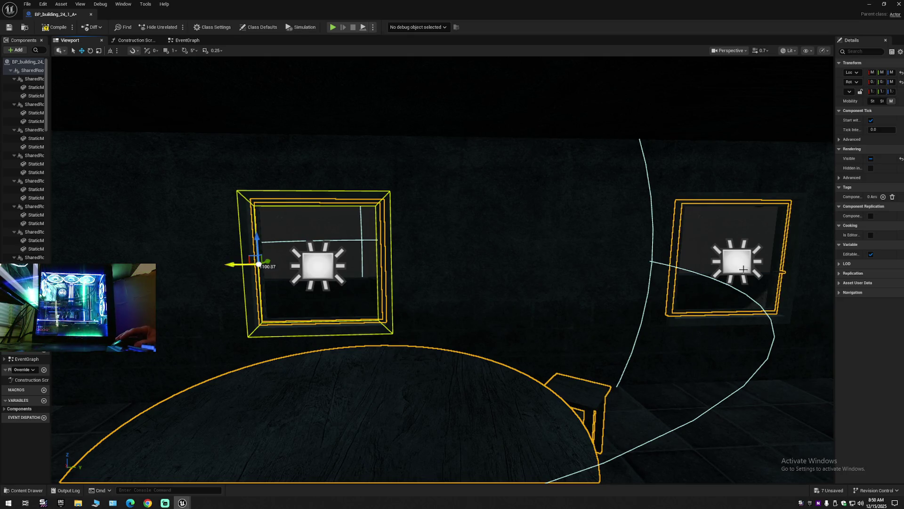
pyautogui.press('Escape')
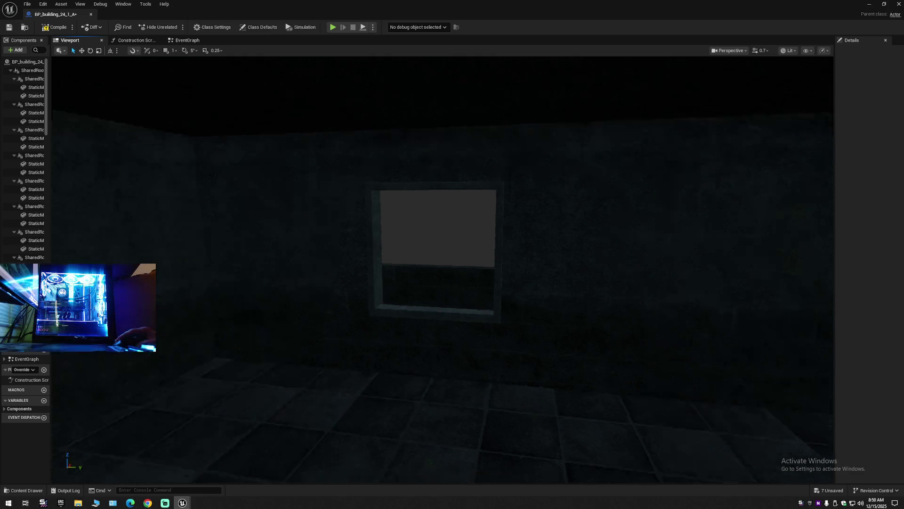
pyautogui.press('s')
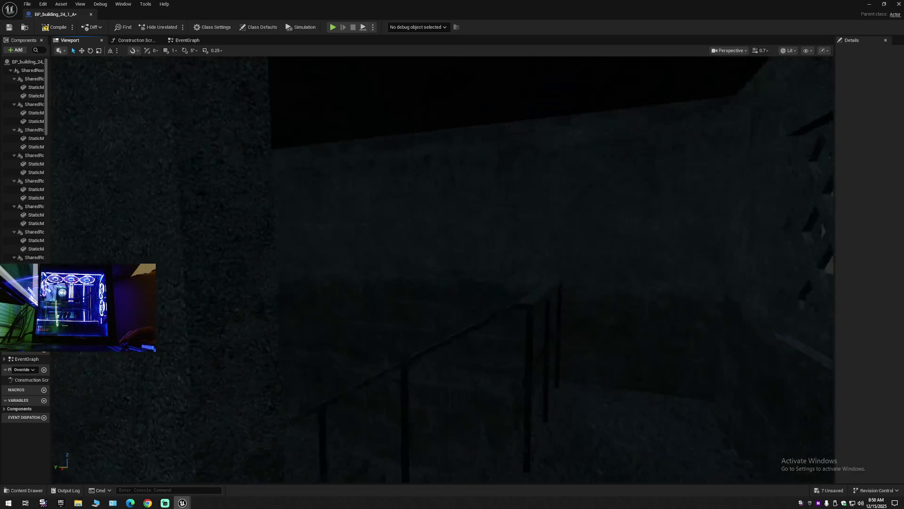
pyautogui.press('w')
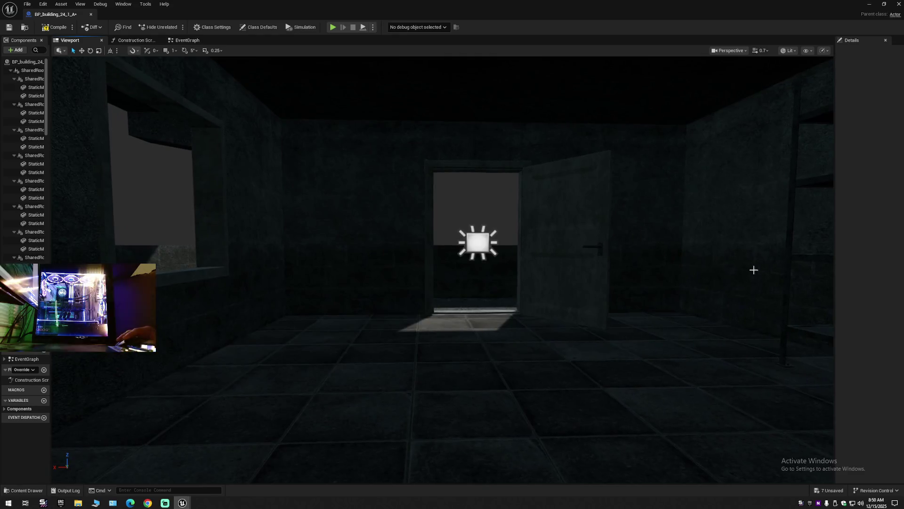
pyautogui.click(479, 244)
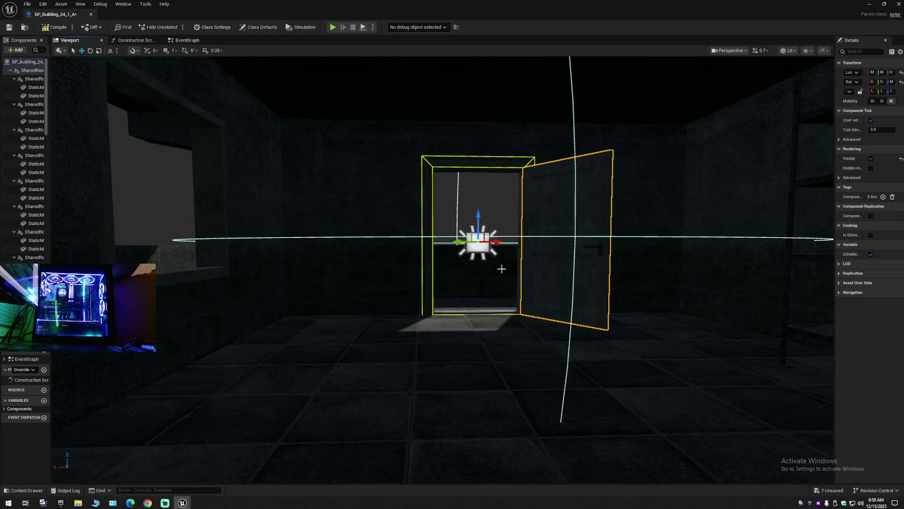
pyautogui.press('w')
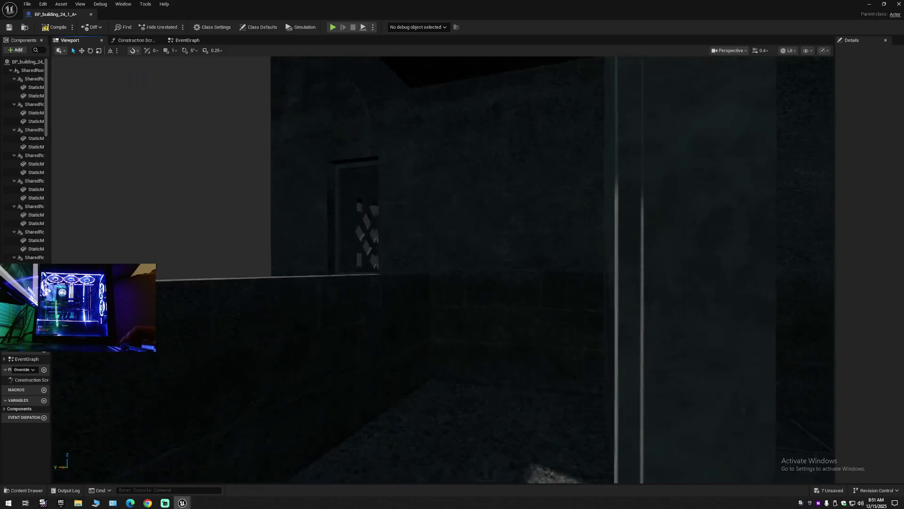
pyautogui.press('w')
pyautogui.press('w')
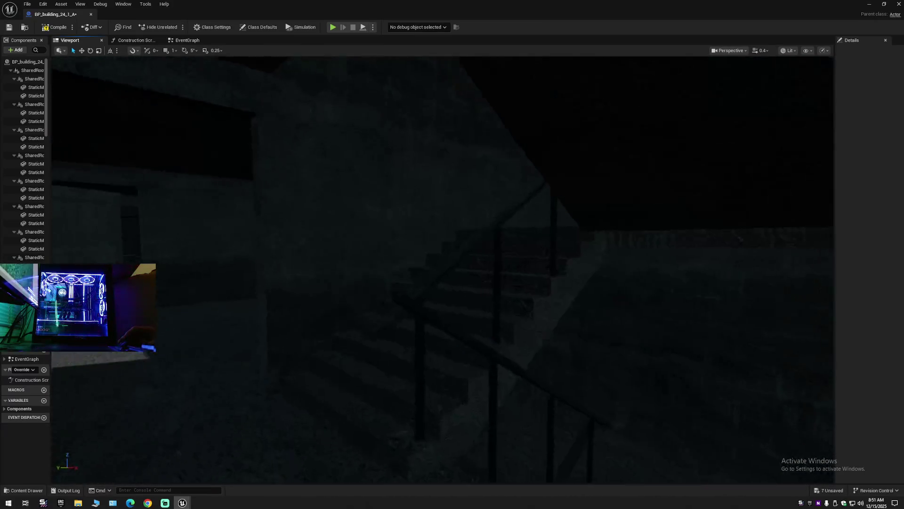
pyautogui.press('w')
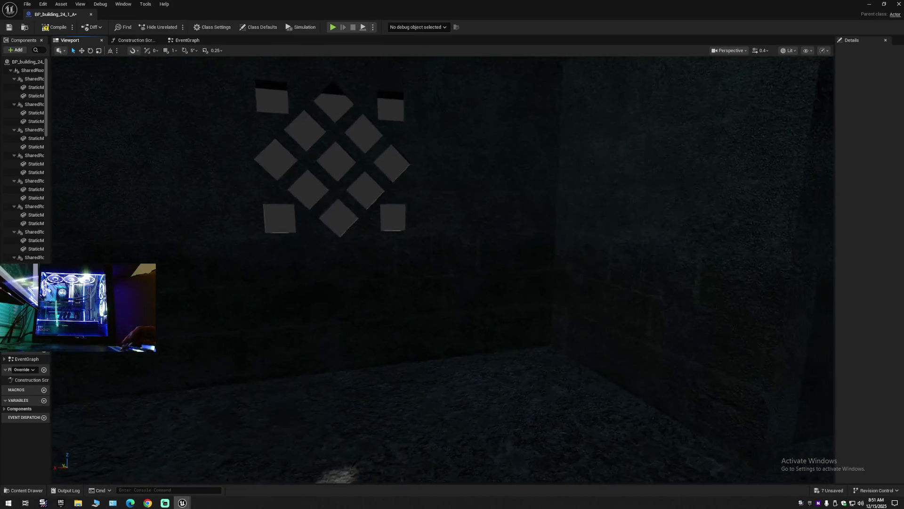
pyautogui.scroll(1, 443, 268)
pyautogui.press('d')
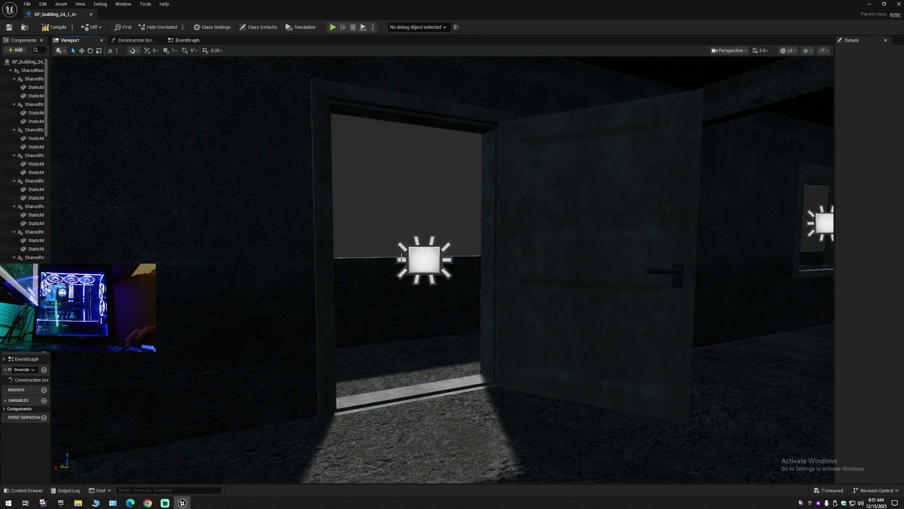
pyautogui.click(628, 256)
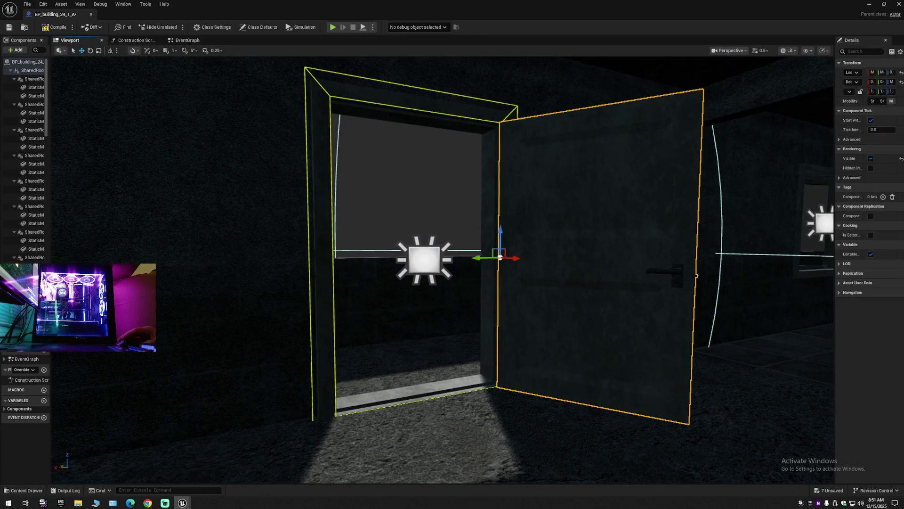
pyautogui.press('s')
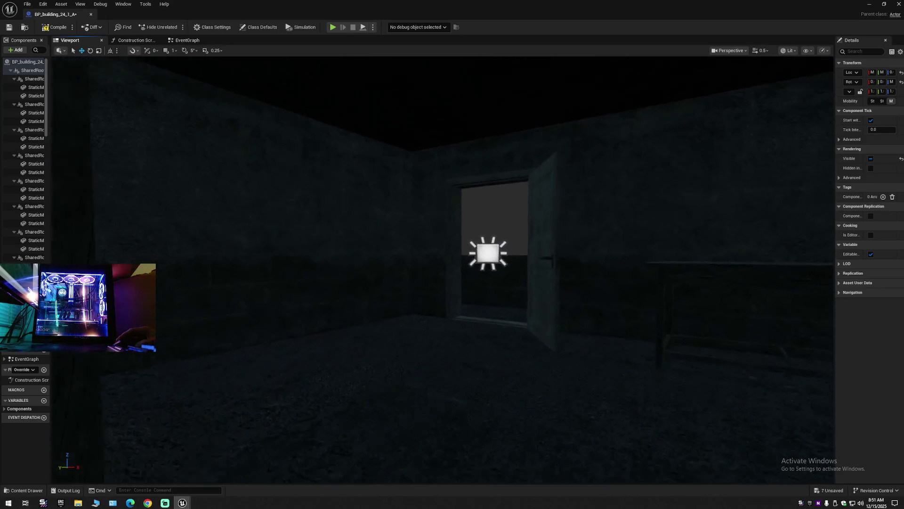
pyautogui.press('w')
pyautogui.press('w')
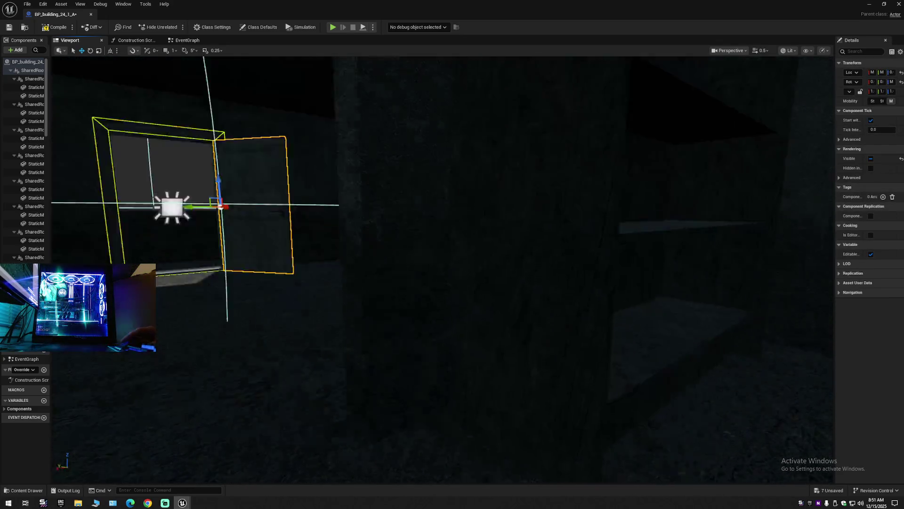
pyautogui.press('w')
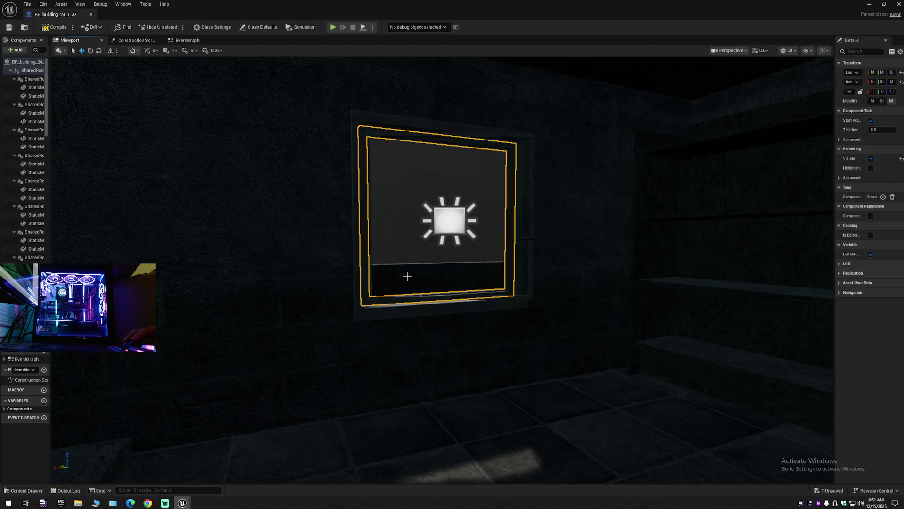
pyautogui.click(428, 254)
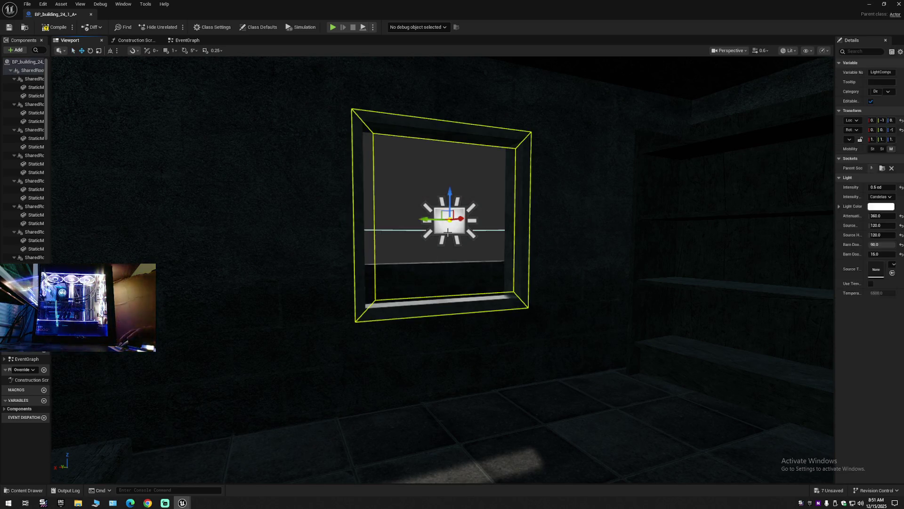
pyautogui.press('s')
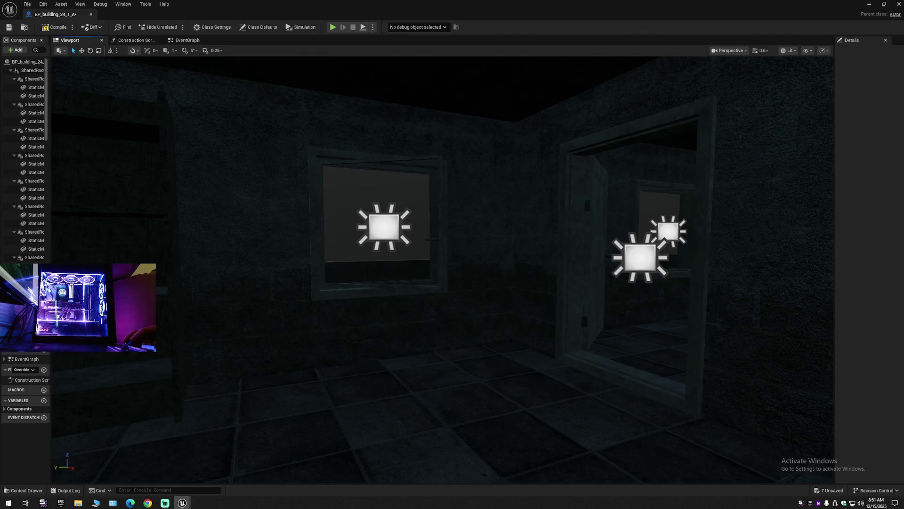
pyautogui.click(348, 269)
pyautogui.keyDown('ctrl'); pyautogui.click(606, 248); pyautogui.keyUp('ctrl')
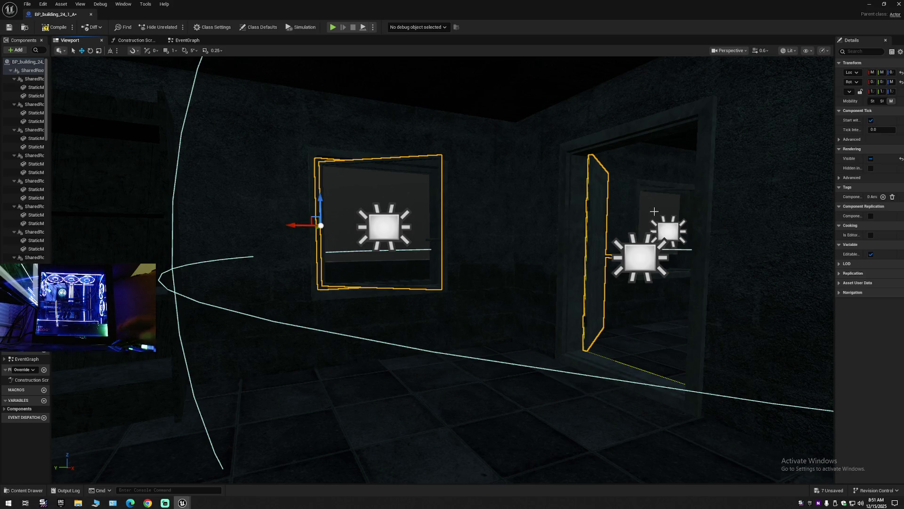
pyautogui.press('Escape')
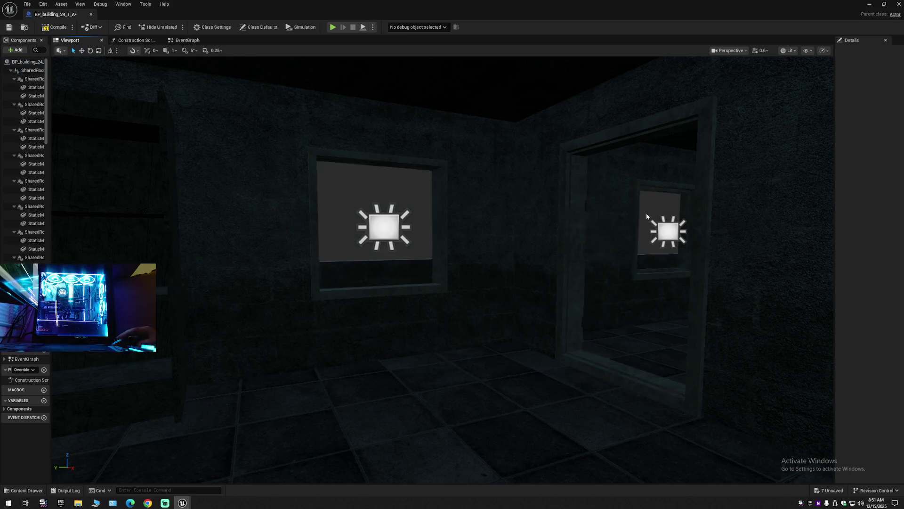
pyautogui.keyDown('ctrl'); pyautogui.click(646, 272); pyautogui.keyUp('ctrl')
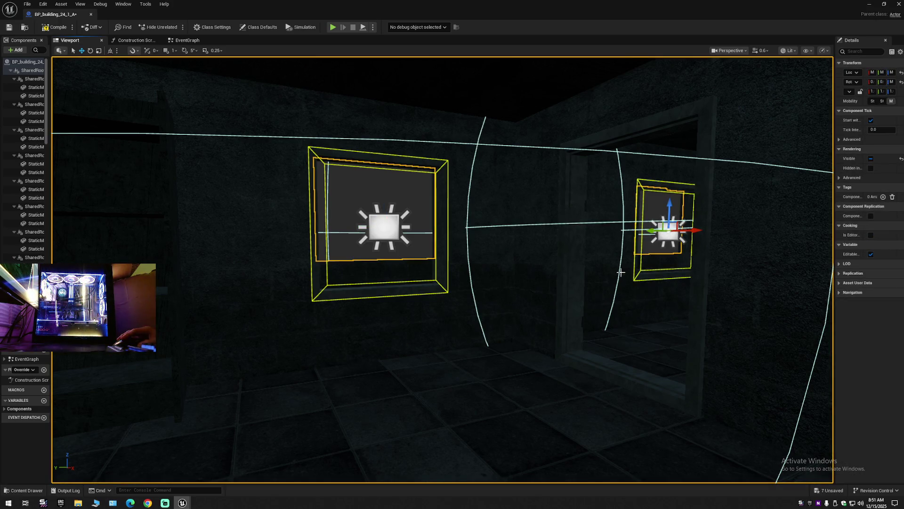
pyautogui.click(650, 271)
pyautogui.click(650, 270)
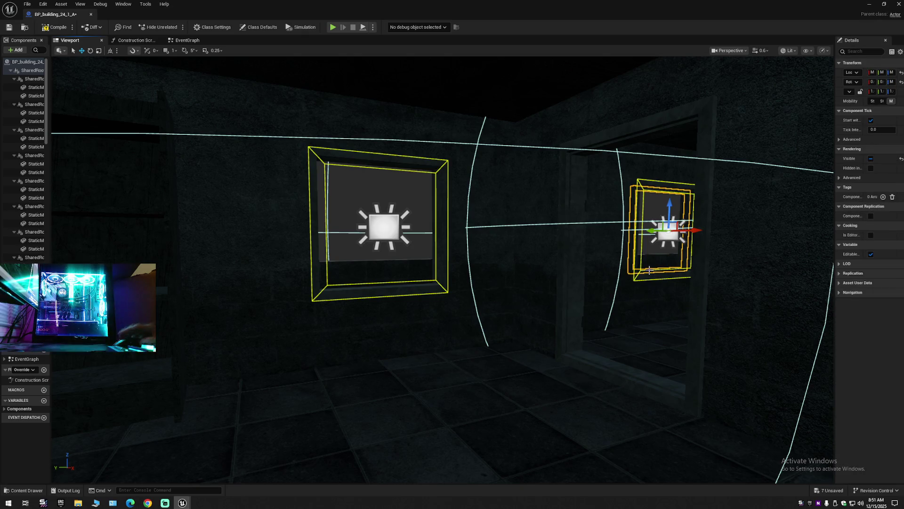
pyautogui.press('g')
pyautogui.moveTo(649, 273)
pyautogui.mouseDown()
pyautogui.moveTo(589, 276)
pyautogui.moveTo(626, 264)
pyautogui.moveTo(636, 269)
pyautogui.moveTo(628, 289)
pyautogui.mouseUp()
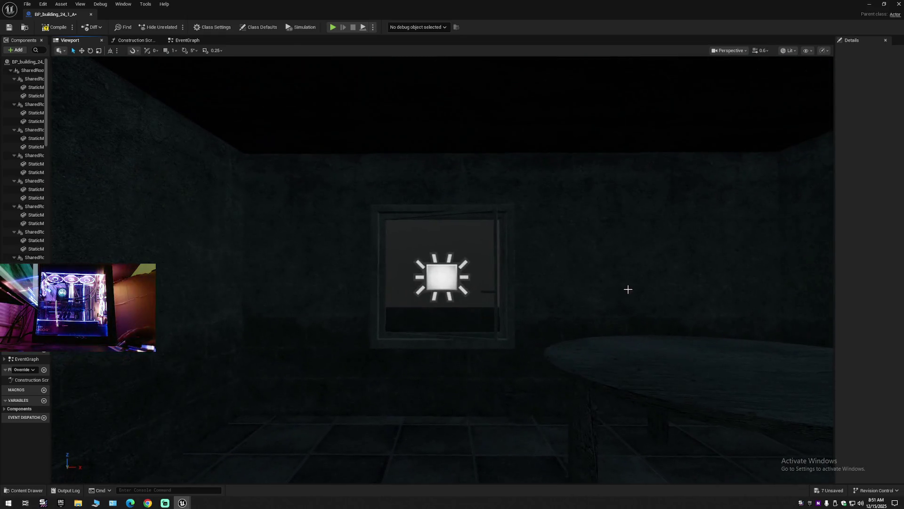
# Step: Delete the round table, both stools and the light inside the window
pyautogui.click(386, 336)
pyautogui.keyDown('ctrl'); pyautogui.click(645, 367); pyautogui.keyUp('ctrl')
pyautogui.press('f')
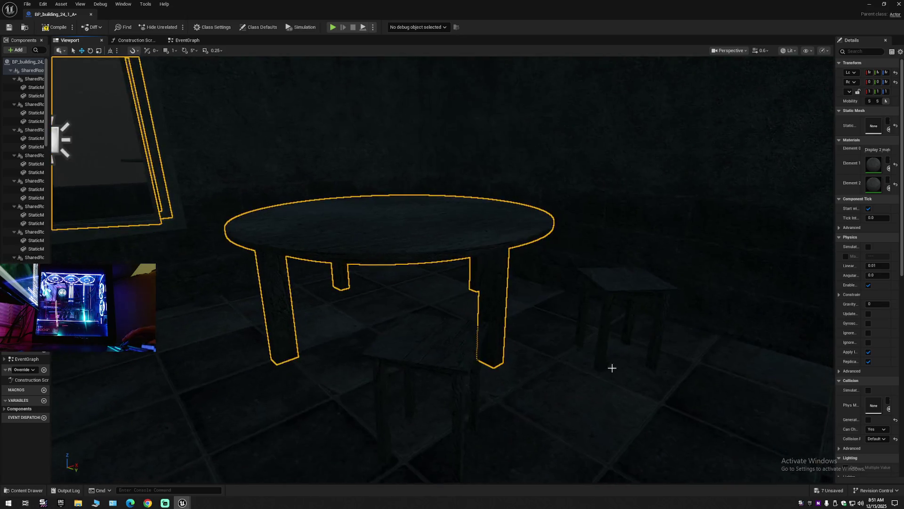
pyautogui.keyDown('ctrl'); pyautogui.click(594, 311); pyautogui.keyUp('ctrl')
pyautogui.keyDown('ctrl'); pyautogui.click(451, 359); pyautogui.keyUp('ctrl')
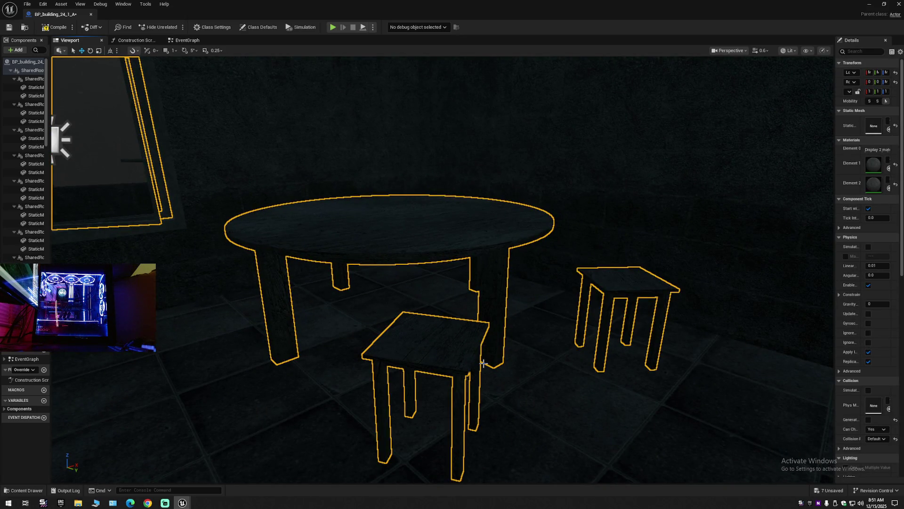
pyautogui.press('Delete')
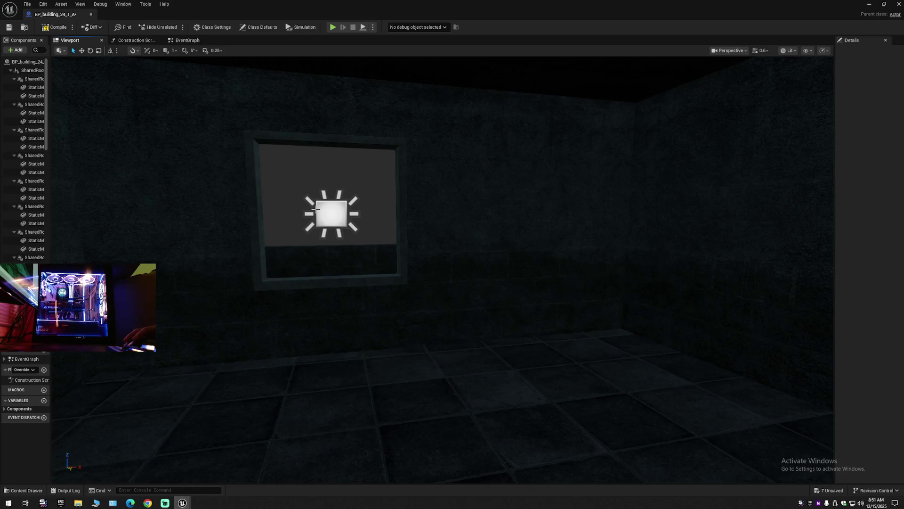
pyautogui.click(334, 229)
pyautogui.press('Delete')
# Step: Turn the view to the building's rooftop doorway and select the light there
pyautogui.moveTo(443, 263)
pyautogui.mouseDown()
pyautogui.moveTo(499, 262)
pyautogui.moveTo(471, 259)
pyautogui.moveTo(494, 238)
pyautogui.moveTo(471, 235)
pyautogui.moveTo(490, 234)
pyautogui.moveTo(490, 255)
pyautogui.moveTo(518, 271)
pyautogui.moveTo(407, 219)
pyautogui.mouseUp()
pyautogui.click(528, 247)
pyautogui.moveTo(545, 241)
pyautogui.mouseDown()
pyautogui.moveTo(471, 207)
pyautogui.moveTo(535, 252)
pyautogui.mouseUp()
pyautogui.scroll(1, 528, 231)
pyautogui.scroll(3, 499, 214)
pyautogui.scroll(-1, 485, 217)
pyautogui.click(536, 250)
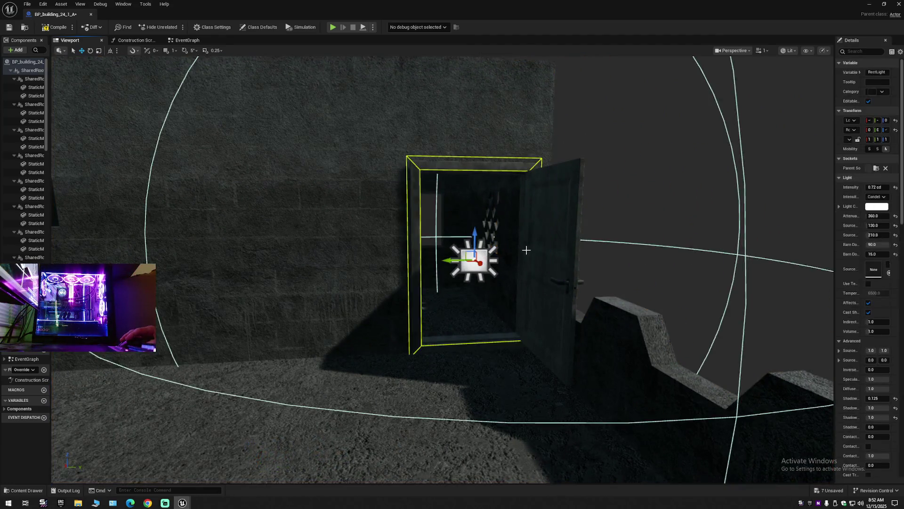
# Step: Delete the RectLight at the building's doorway
pyautogui.press('Delete')
pyautogui.moveTo(535, 250)
pyautogui.mouseDown()
pyautogui.moveTo(536, 215)
pyautogui.moveTo(494, 221)
pyautogui.moveTo(433, 167)
pyautogui.mouseUp()
pyautogui.scroll(-1, 536, 230)
# Step: Frame the building, then compile, save and close the BP_building_24_1_A blueprint
pyautogui.click(415, 163)
pyautogui.press('f')
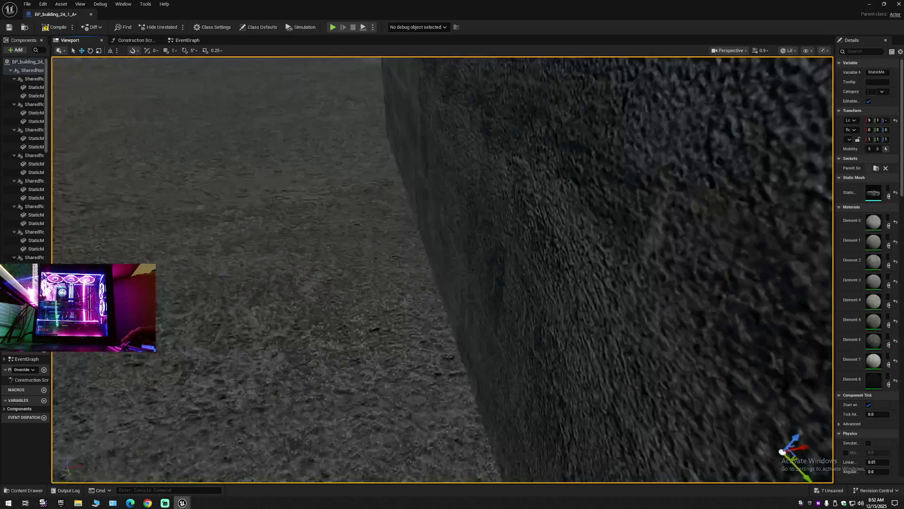
pyautogui.moveTo(410, 245)
pyautogui.mouseDown()
pyautogui.moveTo(371, 253)
pyautogui.moveTo(436, 175)
pyautogui.mouseUp()
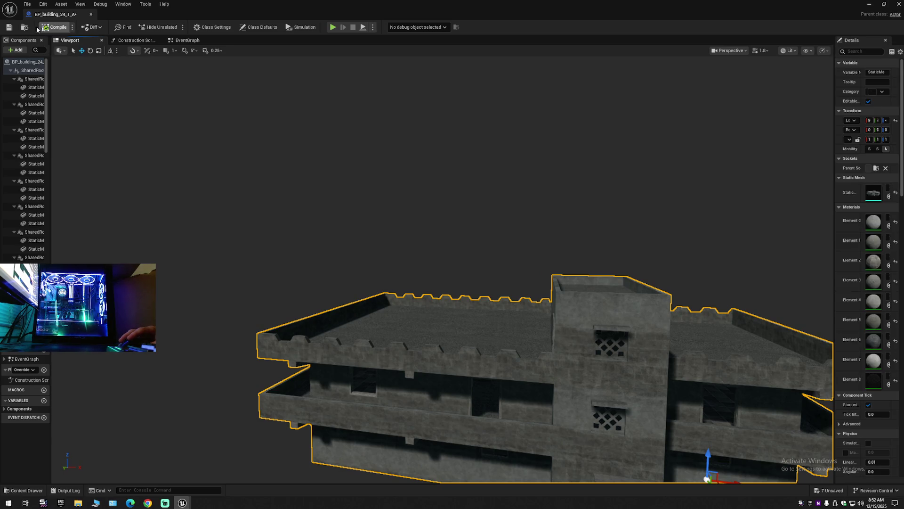
pyautogui.click(9, 27)
pyautogui.click(91, 14)
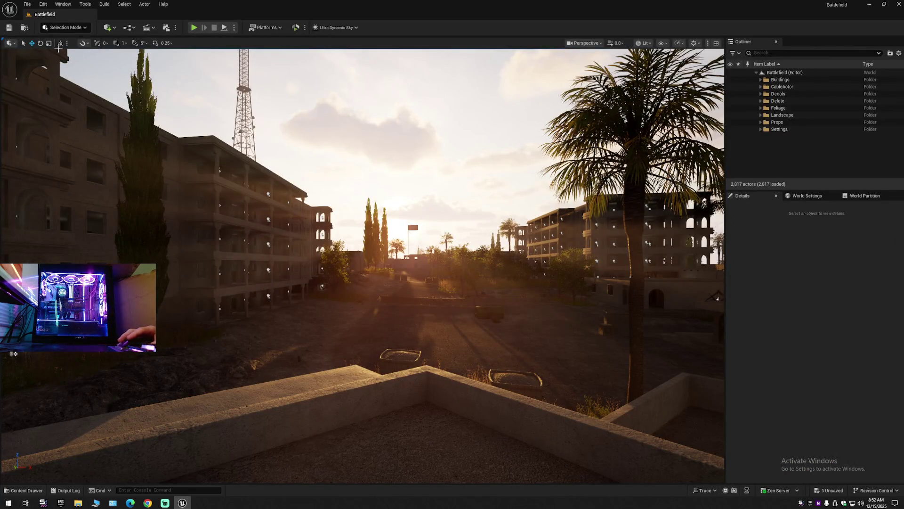
# Step: Save the current level and all modified assets
pyautogui.click(27, 4)
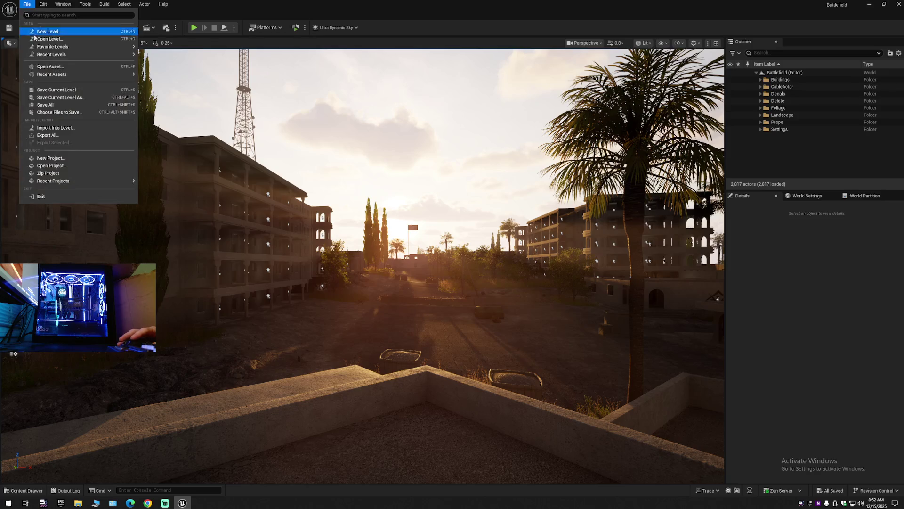
pyautogui.click(47, 89)
pyautogui.click(27, 4)
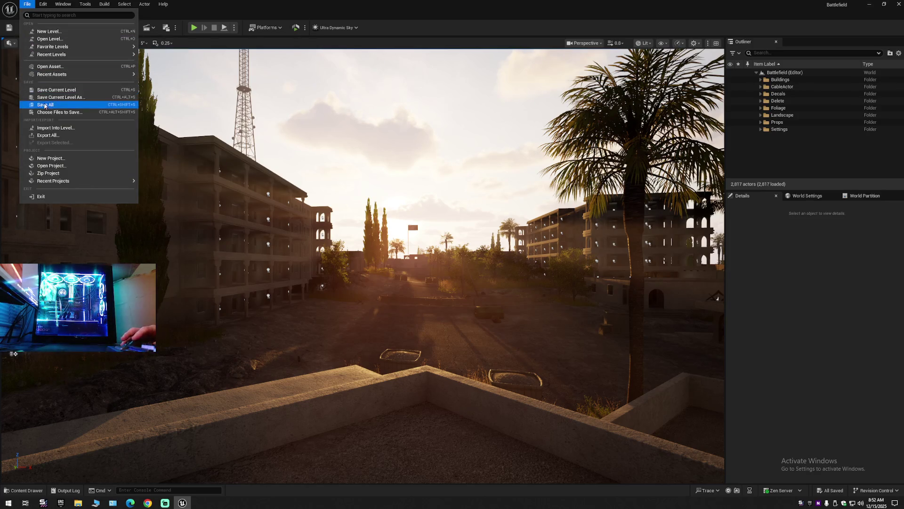
pyautogui.click(45, 105)
# Step: Save the level as Battlefield, replacing the existing map, then bring up the web browser
pyautogui.click(26, 4)
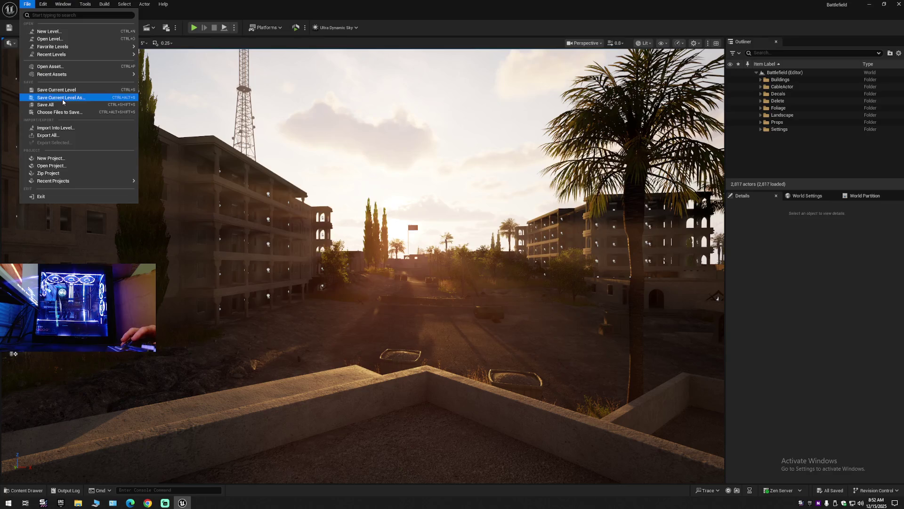
pyautogui.click(63, 98)
pyautogui.doubleClick(427, 186)
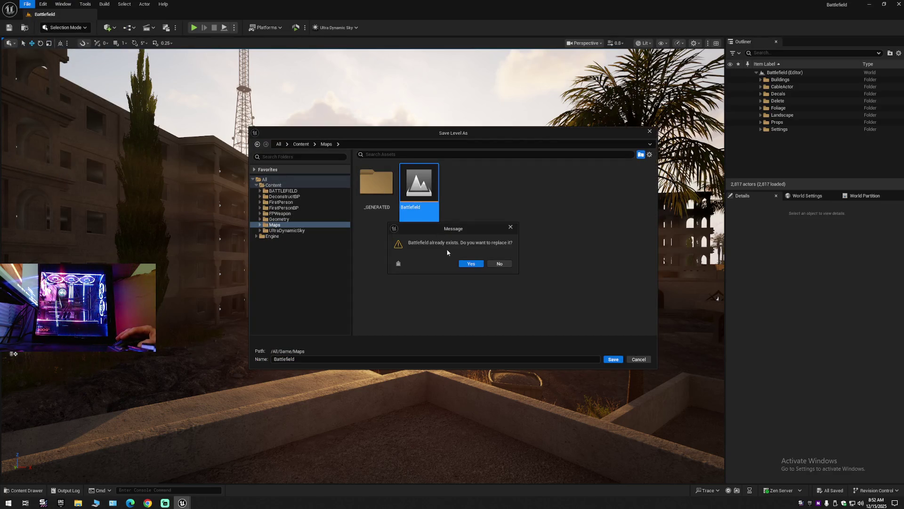
pyautogui.click(471, 263)
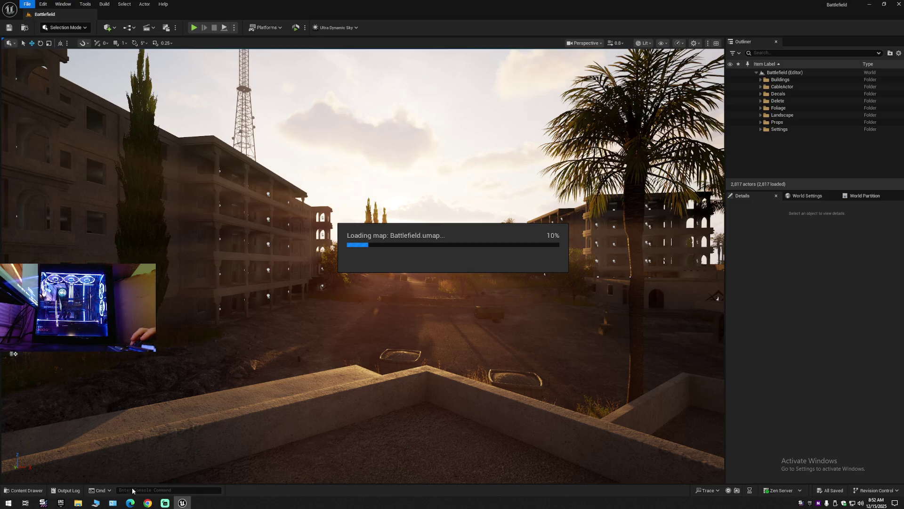
pyautogui.click(130, 503)
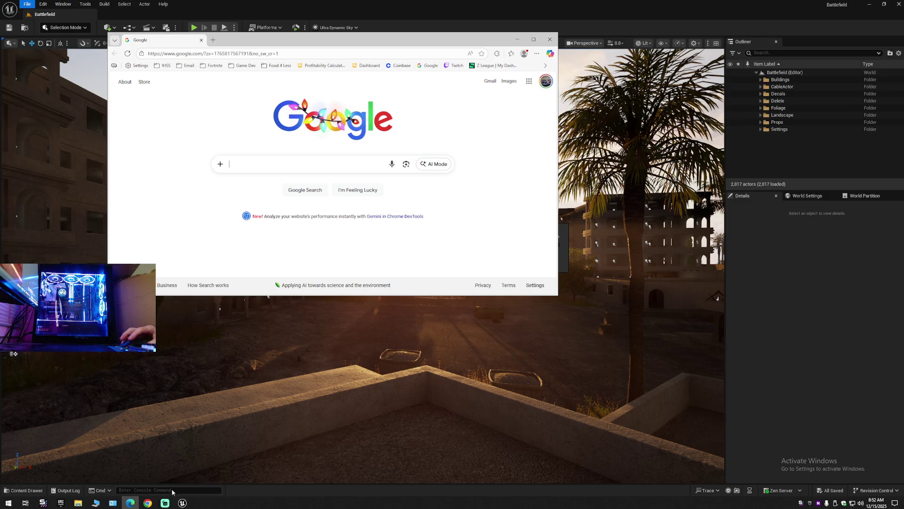
pyautogui.click(168, 505)
pyautogui.click(259, 370)
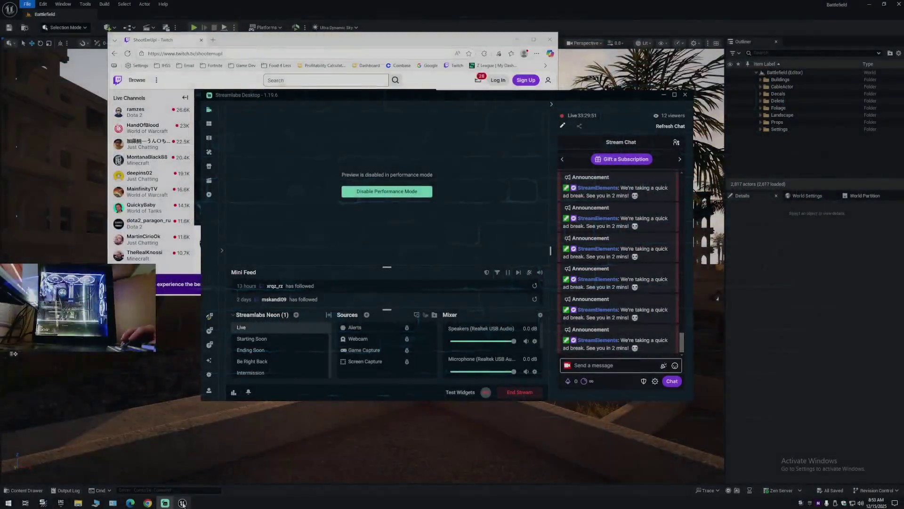
pyautogui.moveTo(182, 503)
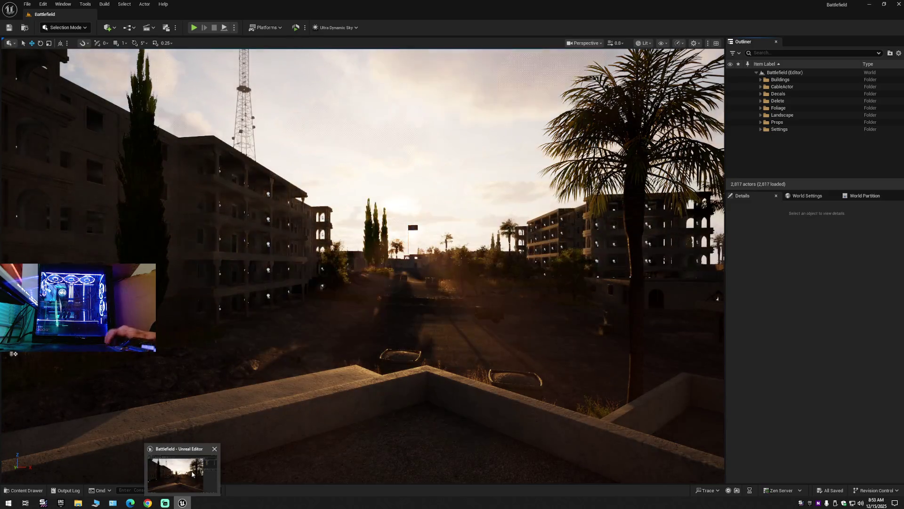
# Step: Fly the camera over the rooftops toward the hills and cypresses, raising camera speed
pyautogui.click(192, 474)
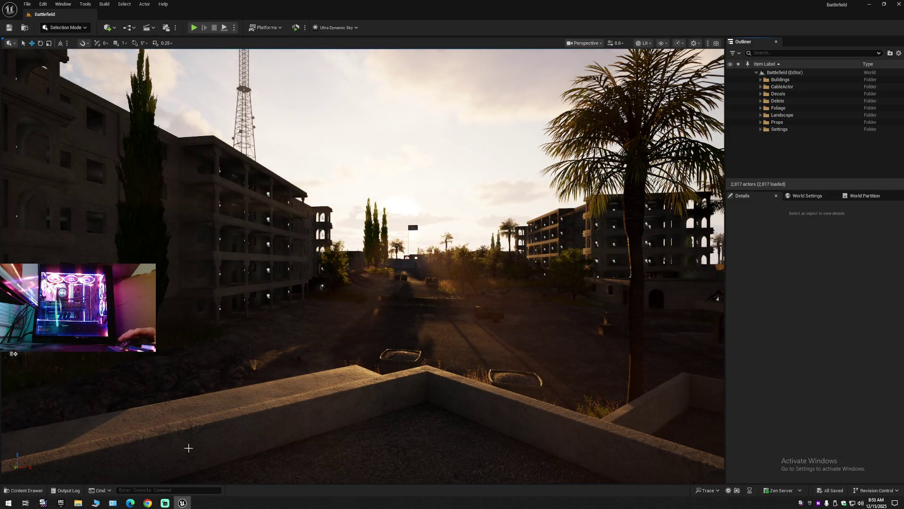
pyautogui.moveTo(310, 388); pyautogui.dragTo(207, 381)
pyautogui.moveTo(360, 381); pyautogui.dragTo(382, 377)
pyautogui.moveTo(122, 370)
pyautogui.mouseDown()
pyautogui.moveTo(569, 305)
pyautogui.moveTo(711, 355)
pyautogui.moveTo(588, 340)
pyautogui.mouseUp()
pyautogui.scroll(1, 711, 356)
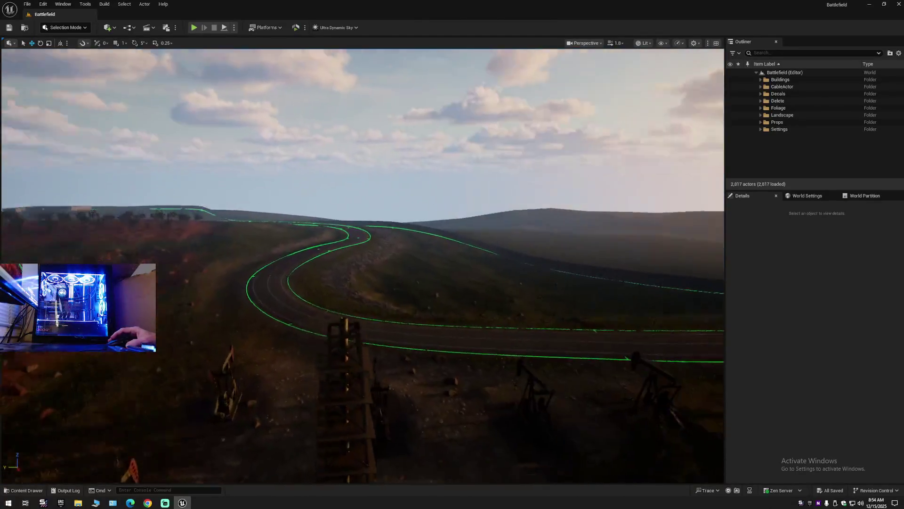
pyautogui.scroll(2, 360, 384)
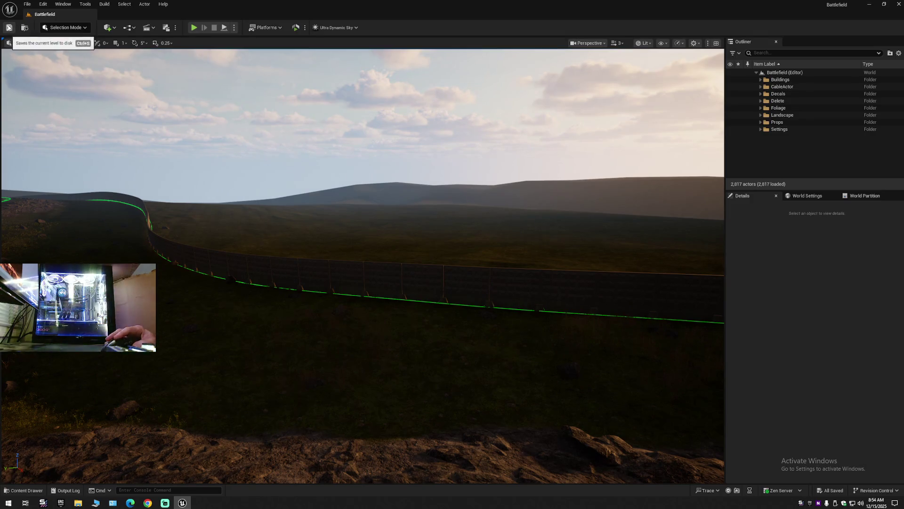
# Step: Use Save Current Level As to overwrite the Battlefield map, then launch File Explorer
pyautogui.click(27, 4)
pyautogui.click(66, 91)
pyautogui.click(27, 4)
pyautogui.click(57, 97)
pyautogui.click(28, 6)
pyautogui.click(57, 97)
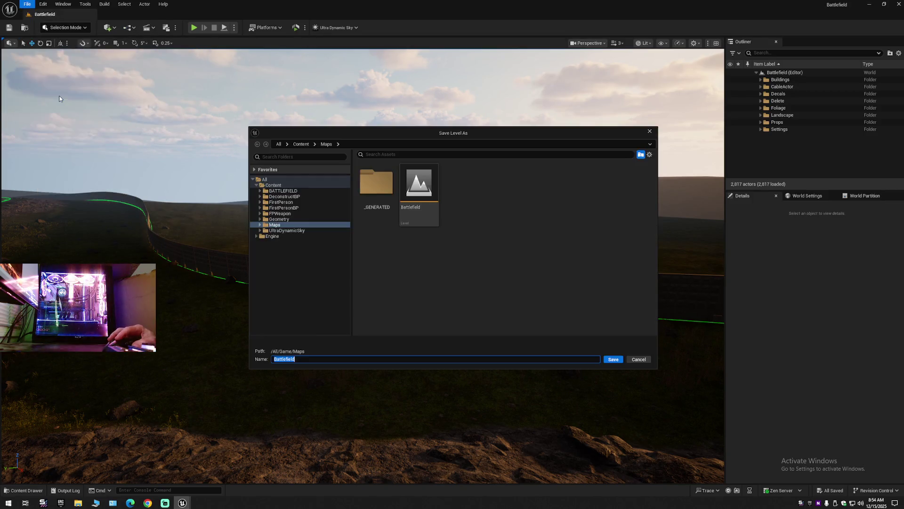
pyautogui.doubleClick(418, 202)
pyautogui.click(470, 264)
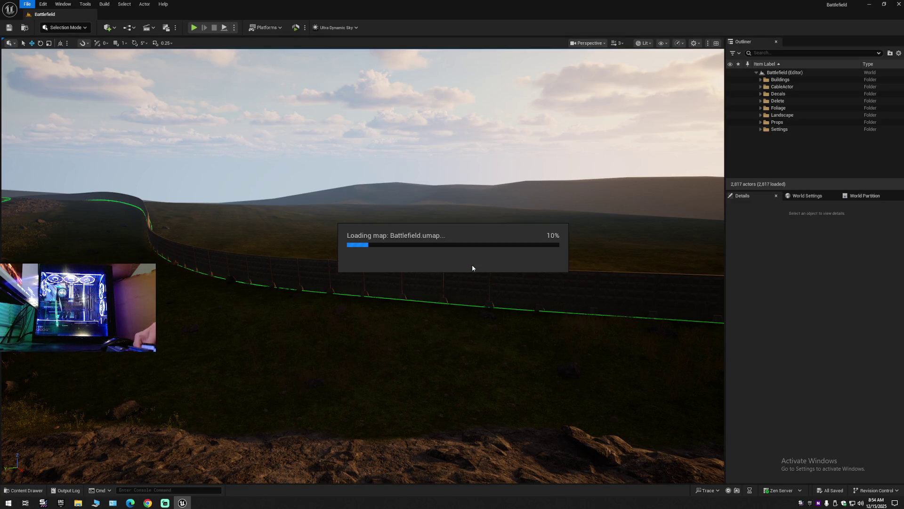
pyautogui.click(78, 502)
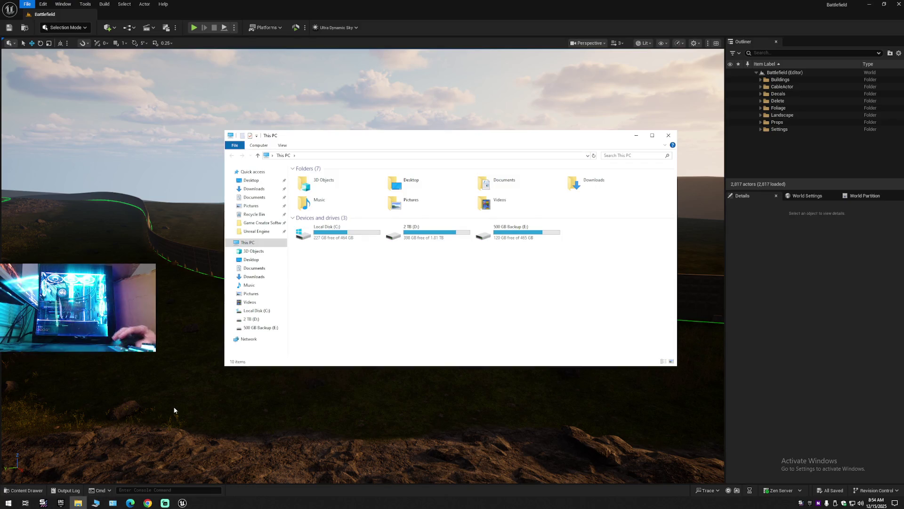
# Step: Permanently delete the two cached folders in D:\Unreal Engine\Unreal Engine Vault Cache\VaultCache
pyautogui.click(256, 231)
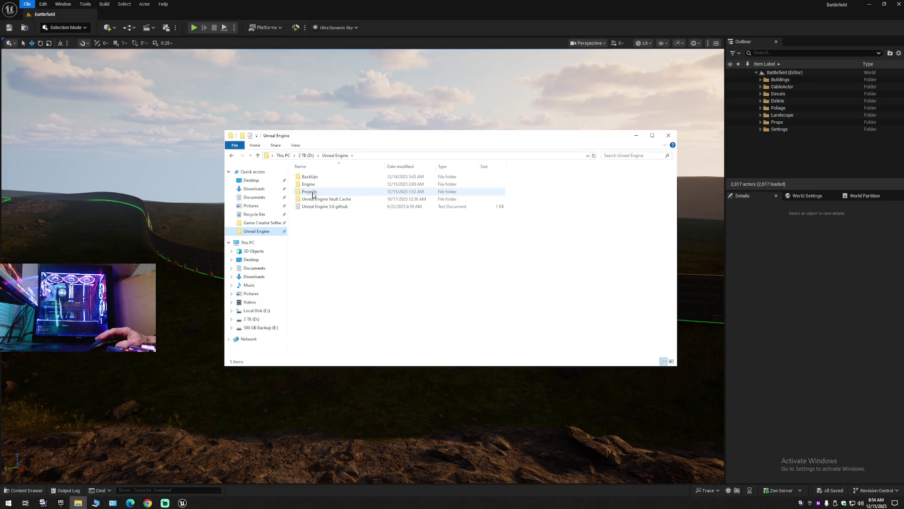
pyautogui.doubleClick(313, 199)
pyautogui.doubleClick(313, 177)
pyautogui.click(314, 178)
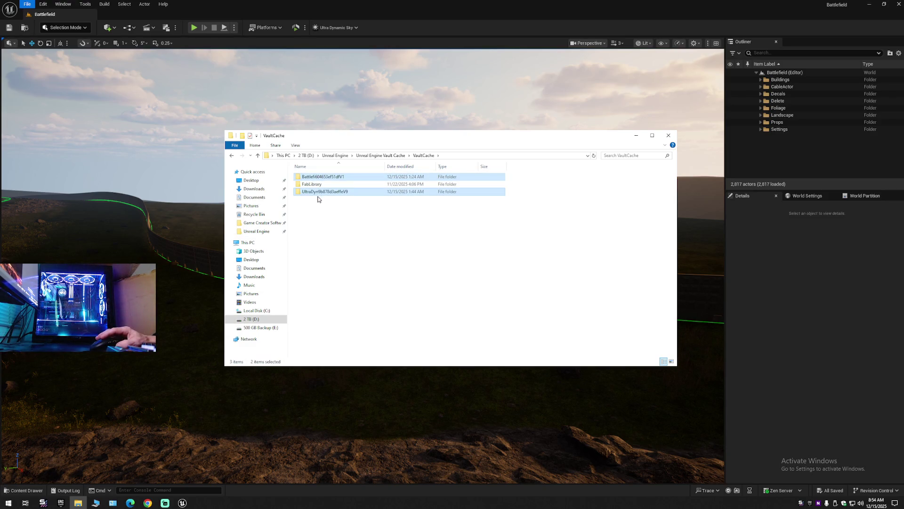
pyautogui.press('Delete')
pyautogui.click(477, 260)
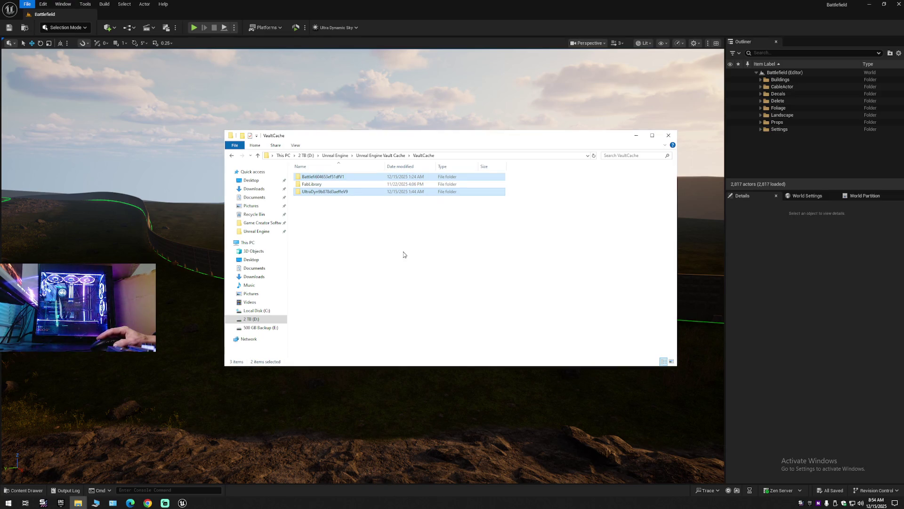
pyautogui.click(456, 193)
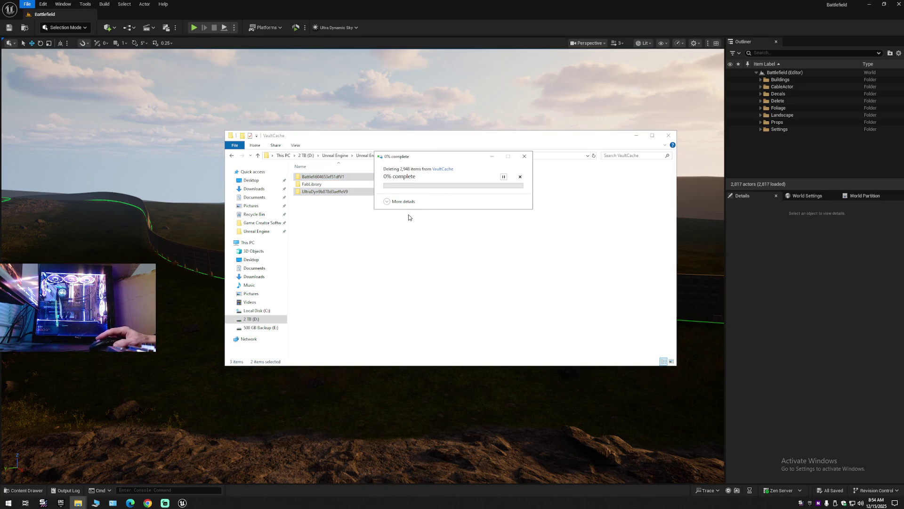
# Step: Browse the Projects and BackUps folders, review Project Backups, then close File Explorer
pyautogui.click(337, 156)
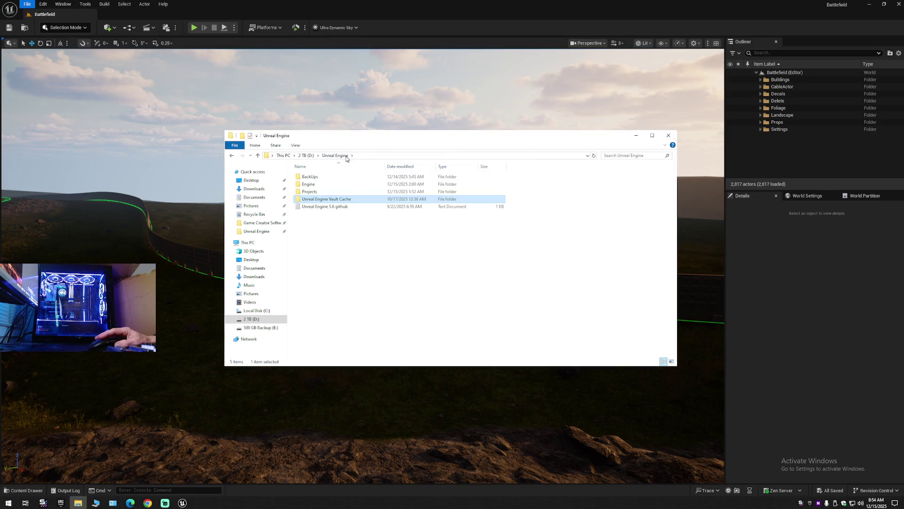
pyautogui.doubleClick(312, 191)
pyautogui.hotkey('alt', 'Left')
pyautogui.doubleClick(317, 177)
pyautogui.doubleClick(316, 185)
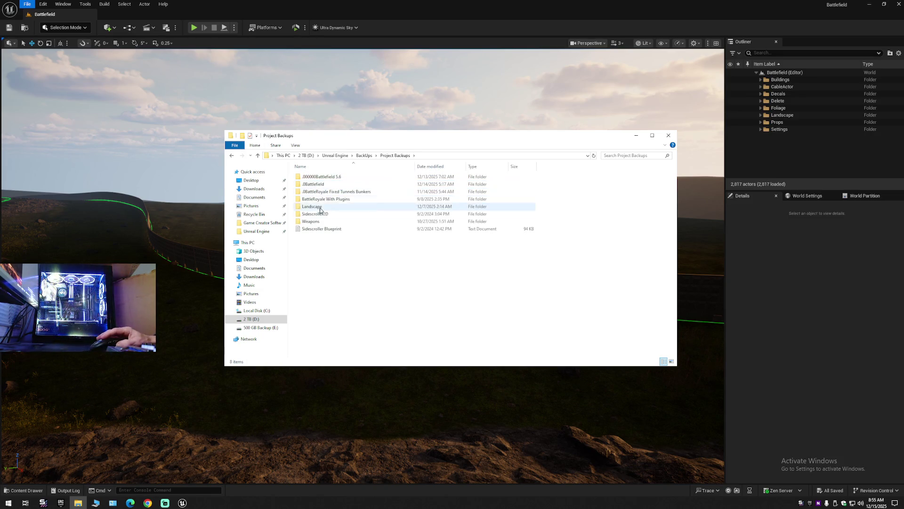
pyautogui.hotkey('alt', 'Left')
pyautogui.doubleClick(323, 193)
pyautogui.hotkey('alt', 'Left')
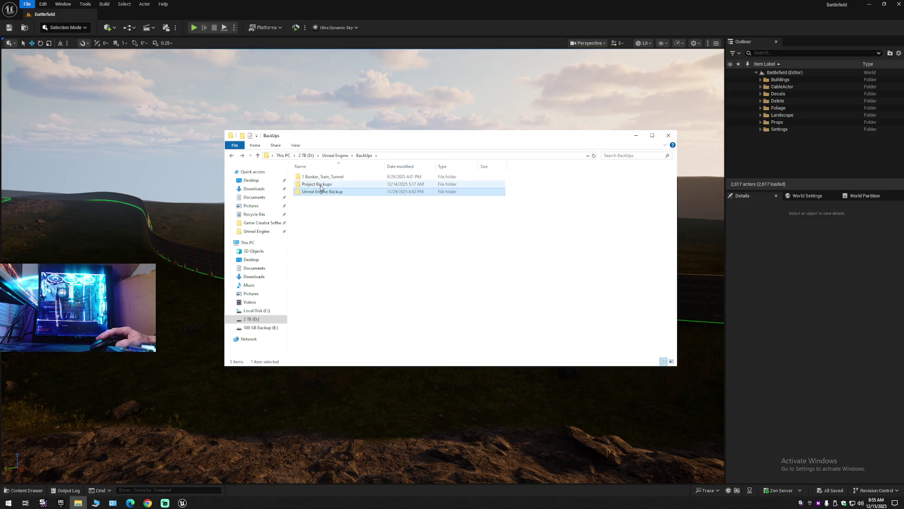
pyautogui.doubleClick(317, 184)
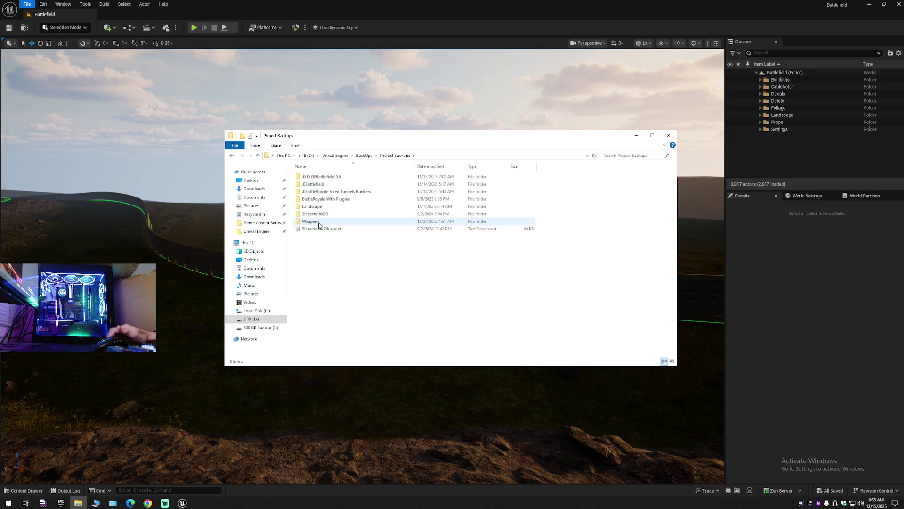
pyautogui.click(405, 218)
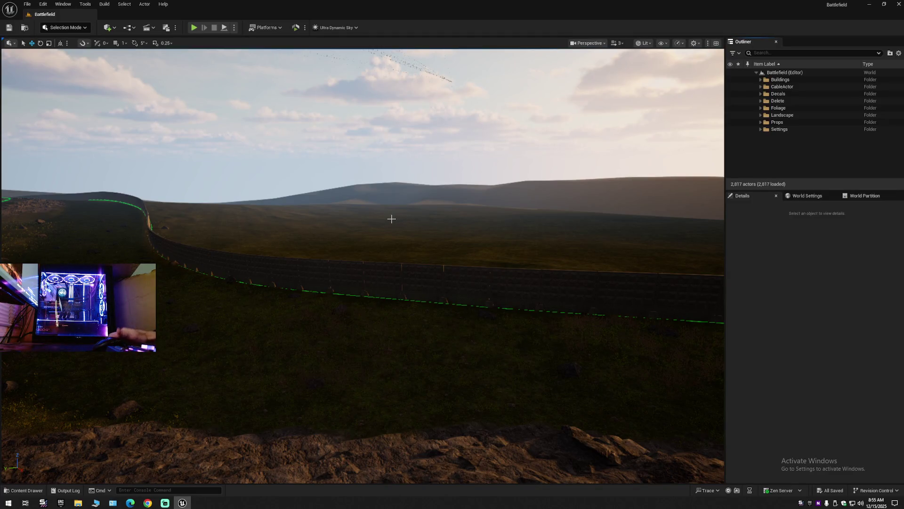
pyautogui.rightClick(391, 218)
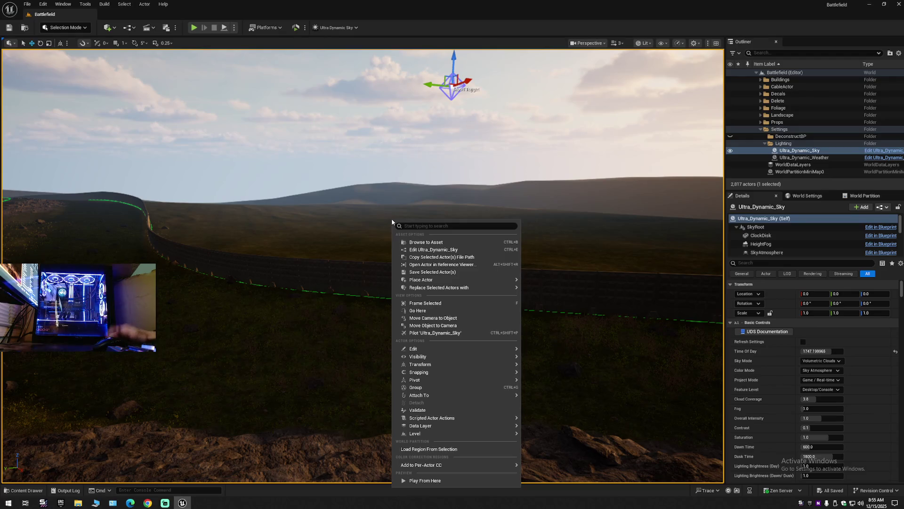
# Step: Collapse all Outliner folders and expand only the Battlefield level
pyautogui.click(899, 53)
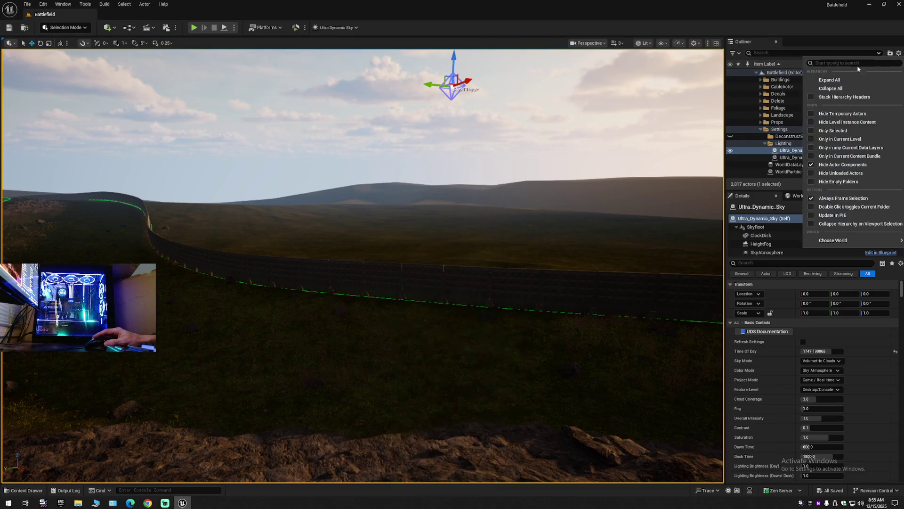
pyautogui.click(831, 88)
pyautogui.click(757, 72)
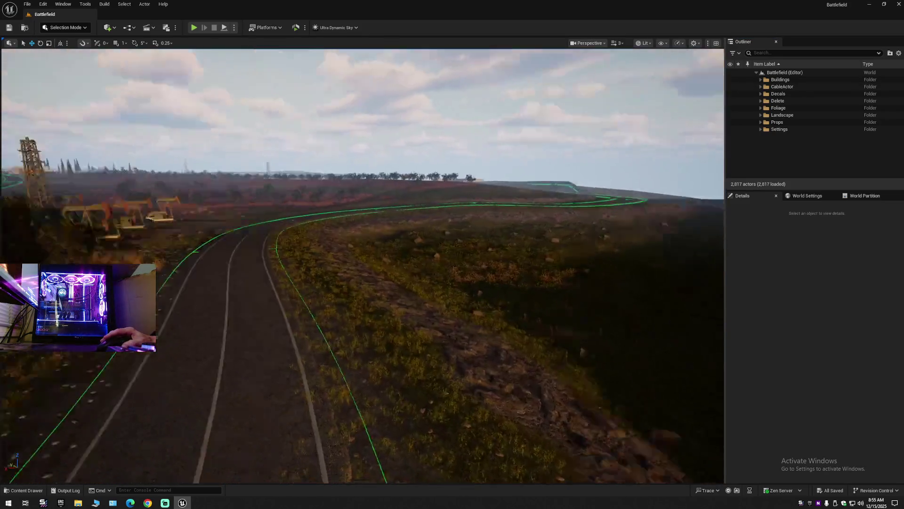
pyautogui.scroll(-1, 362, 264)
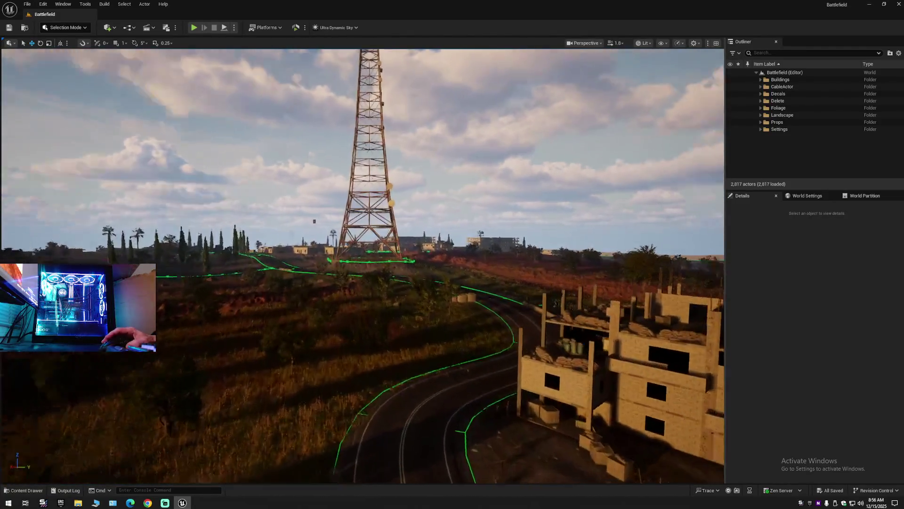
# Step: Fly along the road and up the hill to the fenced crates beneath the tower
pyautogui.press('w')
pyautogui.scroll(-2, 362, 266)
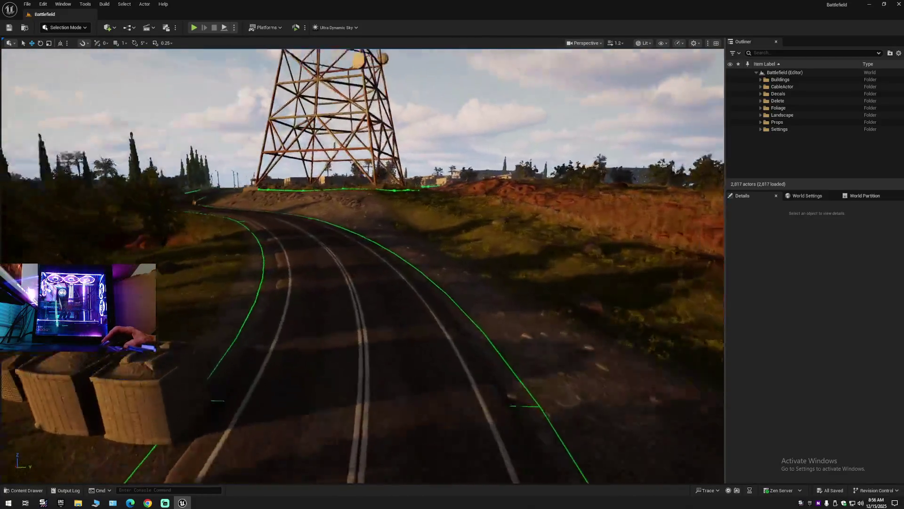
pyautogui.press('w')
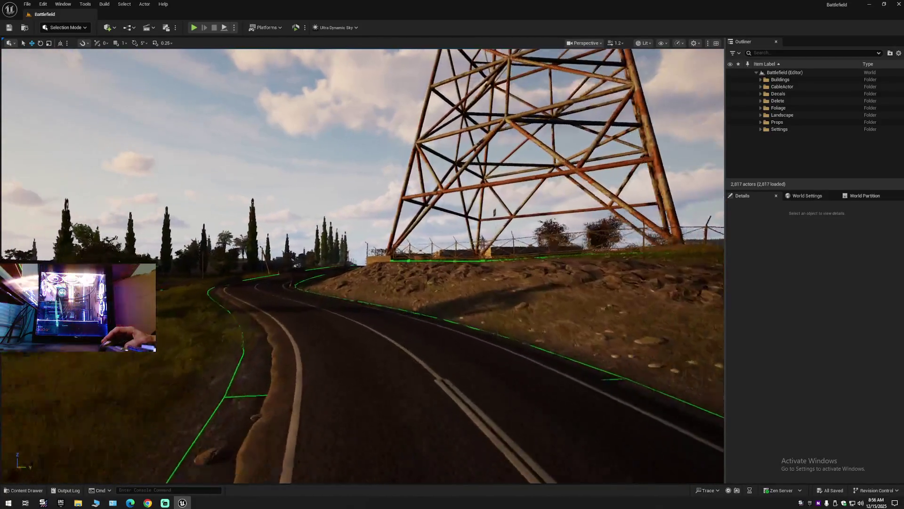
pyautogui.press('w')
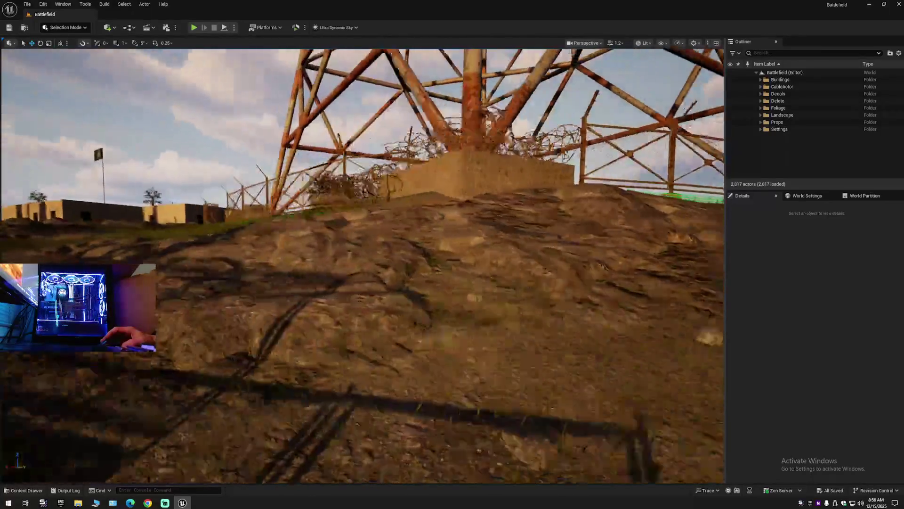
pyautogui.press('w')
pyautogui.scroll(-1, 363, 266)
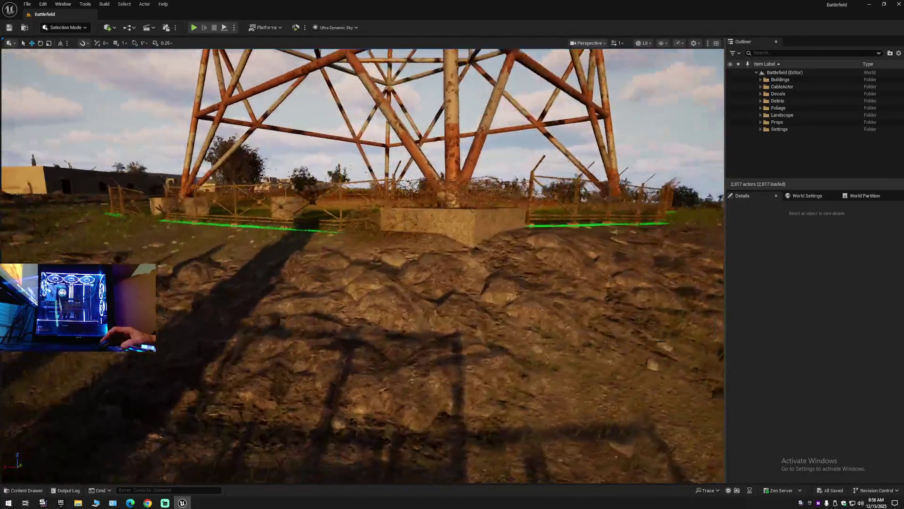
pyautogui.press('w')
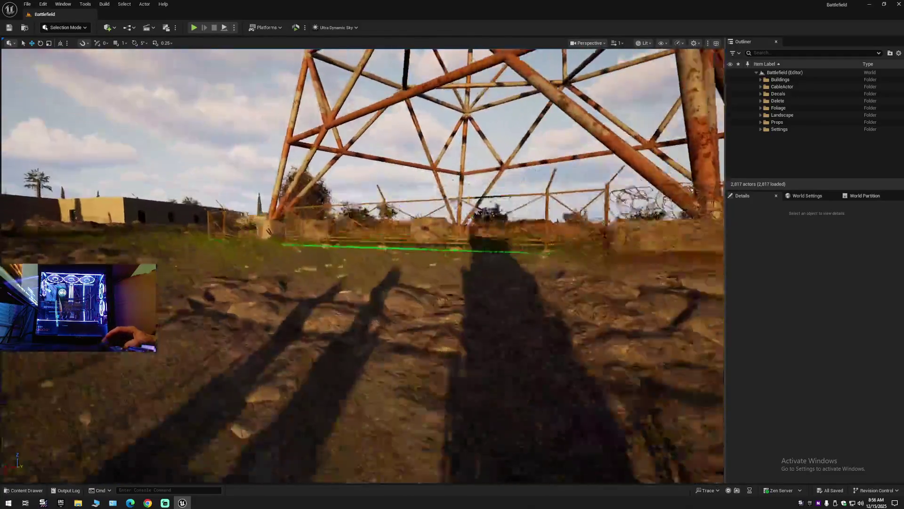
pyautogui.press('w')
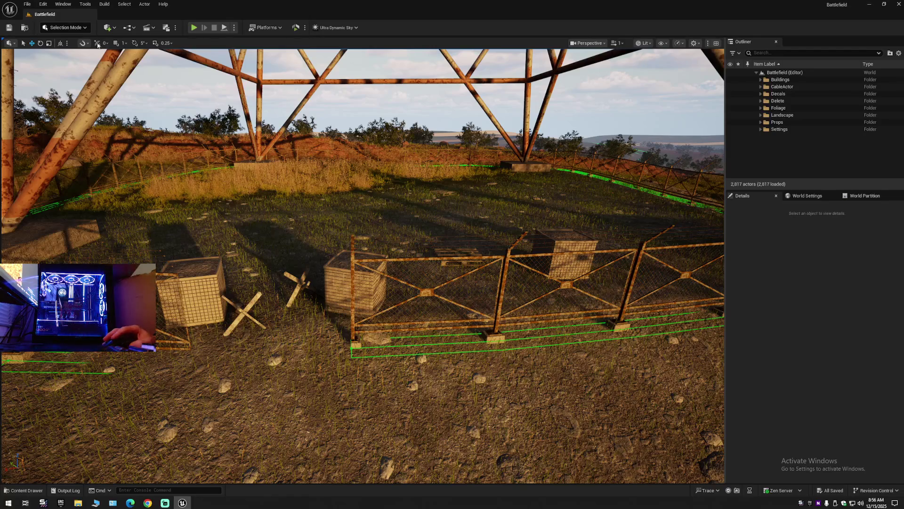
# Step: Switch the editor into Landscape Mode with Shift+2
pyautogui.click(70, 29)
pyautogui.click(67, 52)
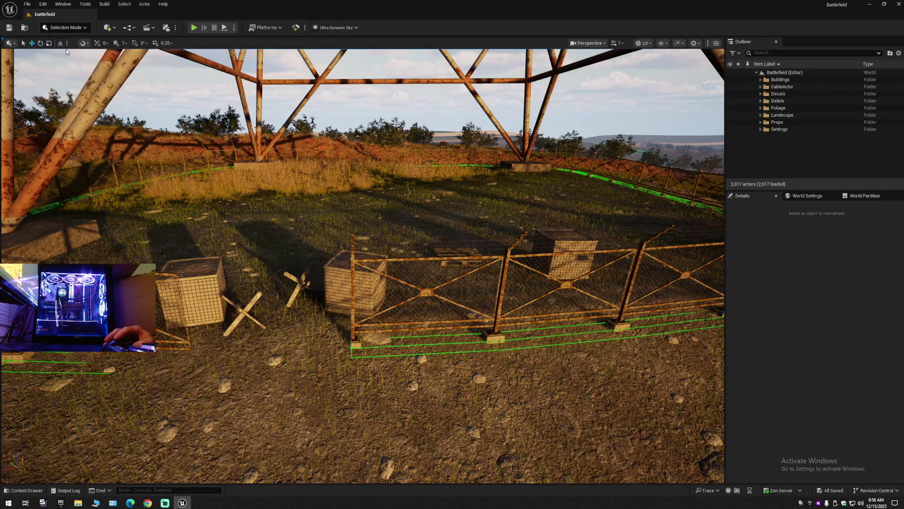
pyautogui.hotkey('shift', '2')
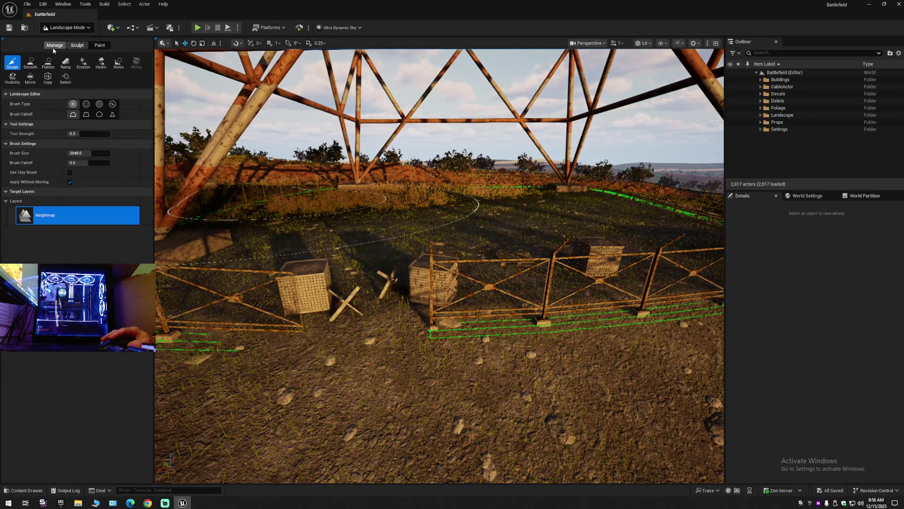
pyautogui.click(47, 63)
pyautogui.click(100, 45)
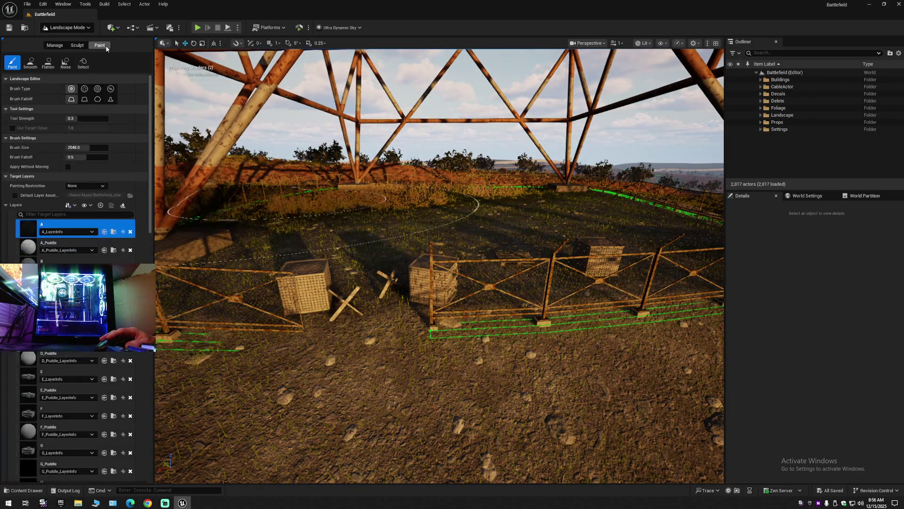
pyautogui.click(55, 45)
pyautogui.click(136, 63)
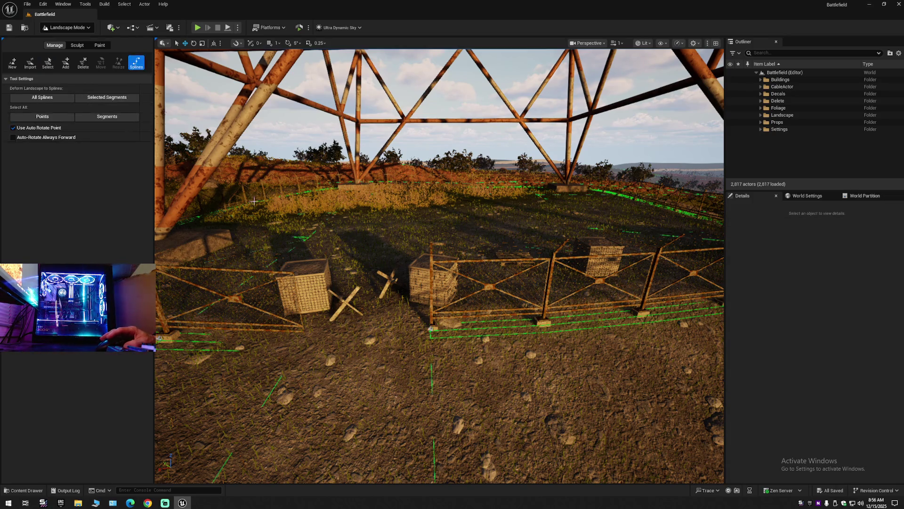
pyautogui.scroll(-5, 357, 276)
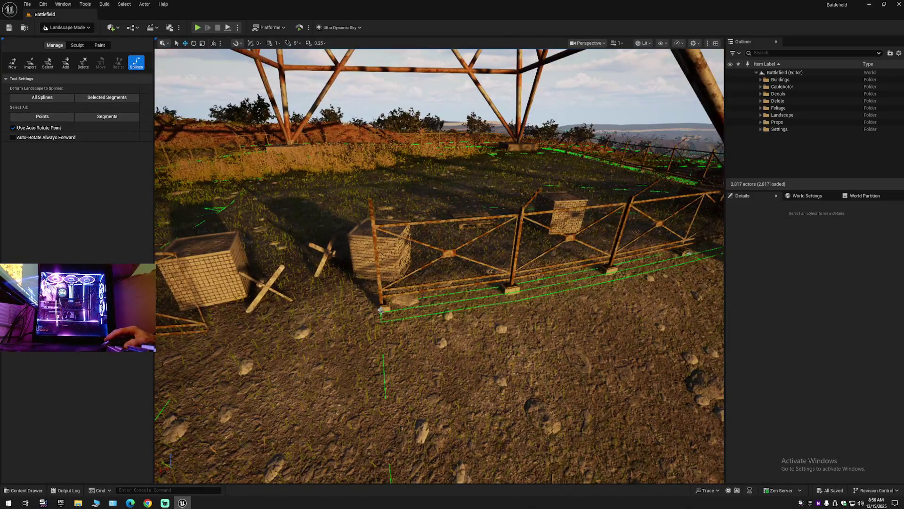
pyautogui.click(381, 310)
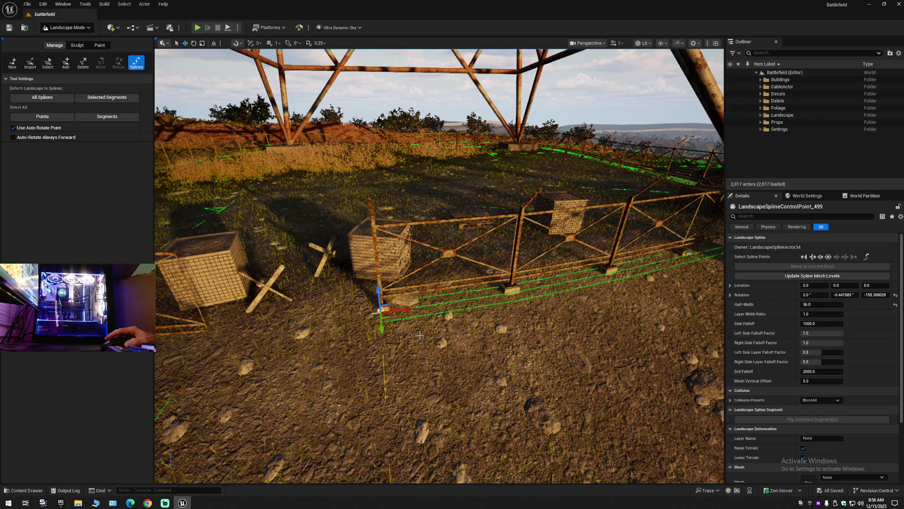
pyautogui.hotkey('ctrl', 'a')
pyautogui.scroll(10, 440, 330)
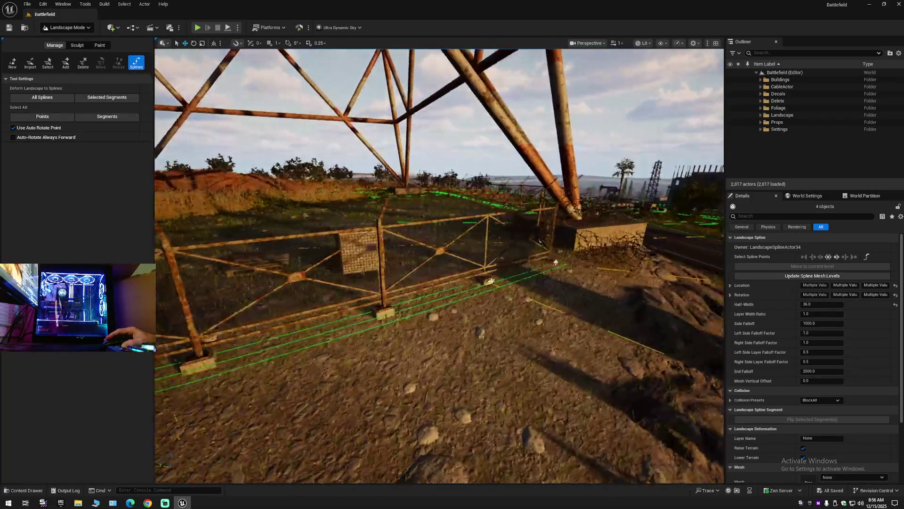
pyautogui.scroll(-10, 439, 266)
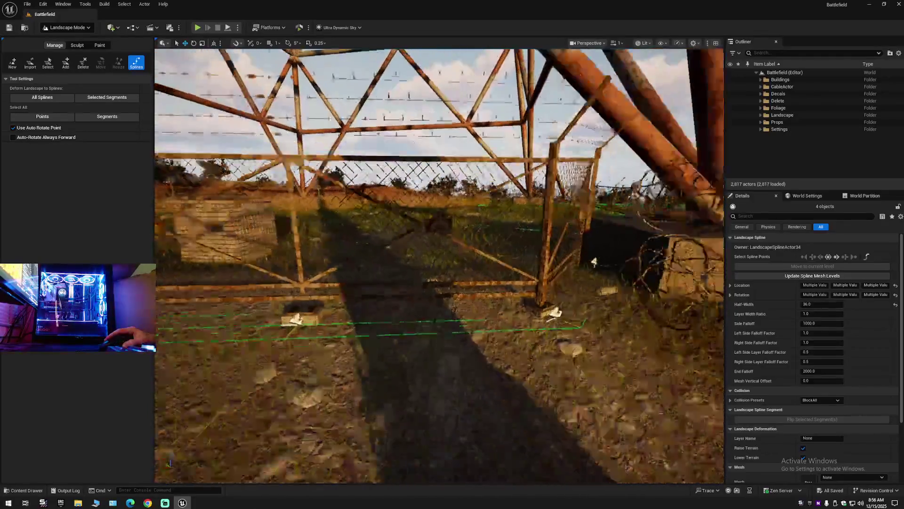
pyautogui.scroll(2, 453, 328)
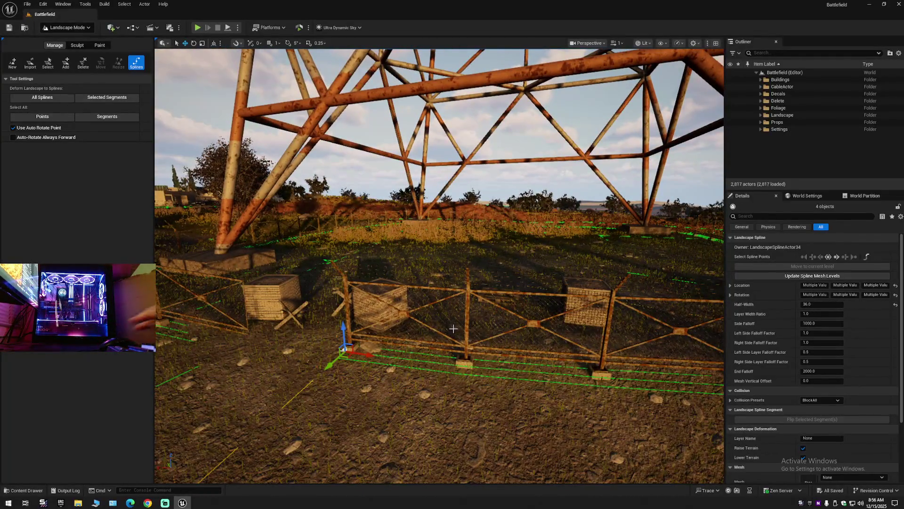
pyautogui.moveTo(453, 329)
pyautogui.mouseDown()
pyautogui.moveTo(452, 339)
pyautogui.moveTo(443, 311)
pyautogui.moveTo(414, 311)
pyautogui.moveTo(424, 254)
pyautogui.moveTo(476, 285)
pyautogui.mouseUp()
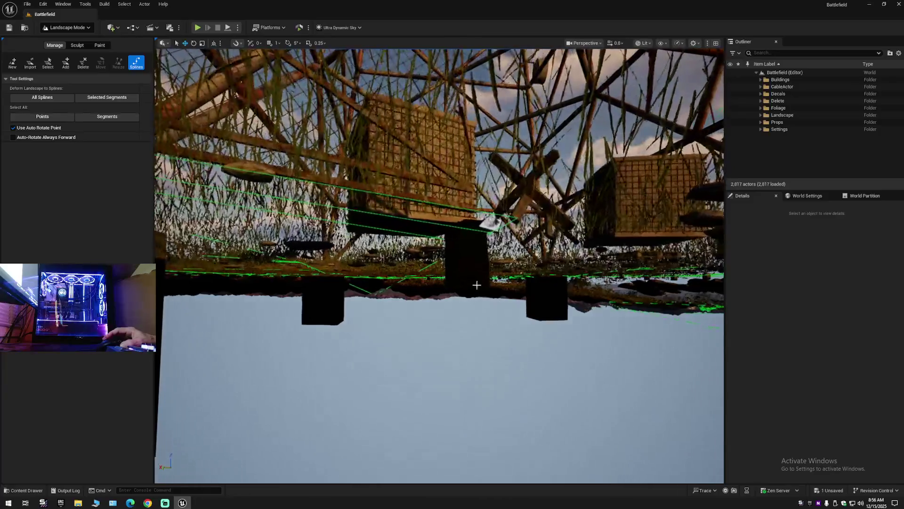
# Step: Select all 16 fence spline points and segments with Ctrl+A and delete them
pyautogui.click(489, 221)
pyautogui.moveTo(490, 222); pyautogui.dragTo(453, 270)
pyautogui.hotkey('ctrl', 'a')
pyautogui.moveTo(452, 301); pyautogui.dragTo(455, 302)
pyautogui.press('Delete')
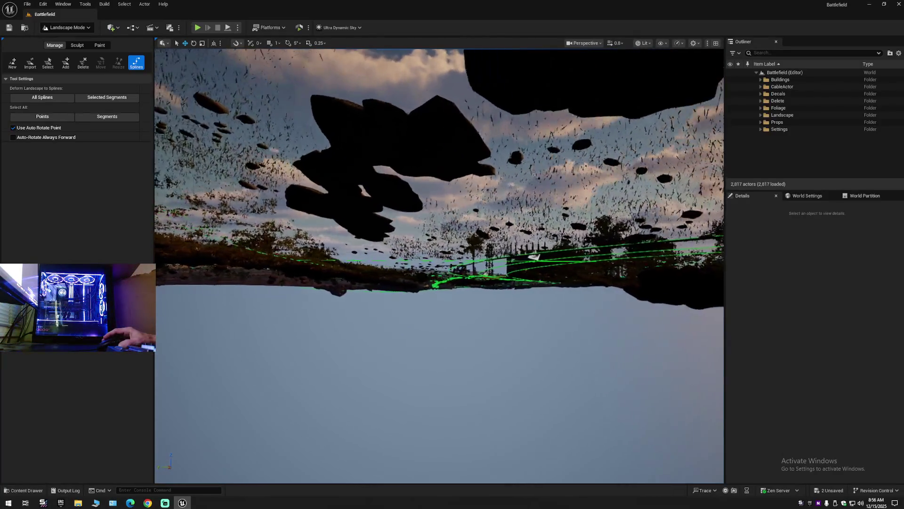
# Step: Fly the camera across the road down to ground level facing the buildings
pyautogui.moveTo(455, 302); pyautogui.dragTo(455, 303)
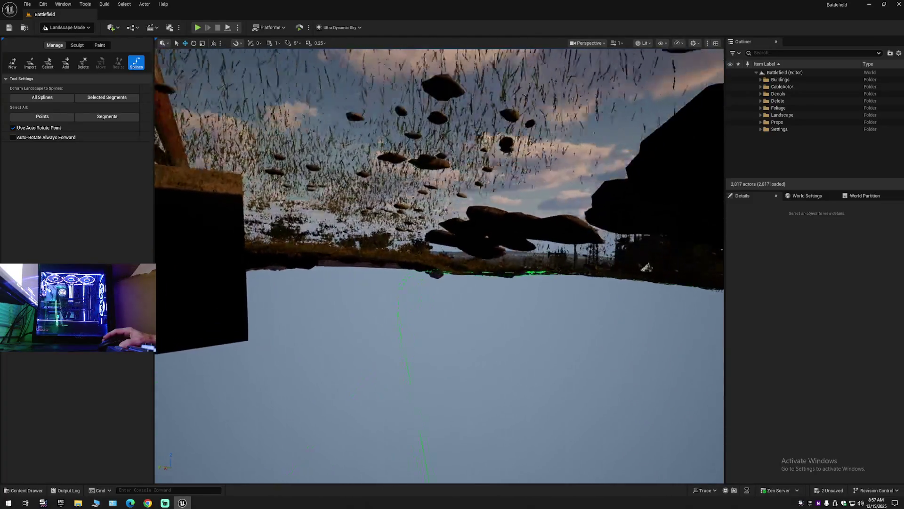
pyautogui.moveTo(455, 303); pyautogui.dragTo(455, 303)
pyautogui.moveTo(393, 299); pyautogui.dragTo(394, 299)
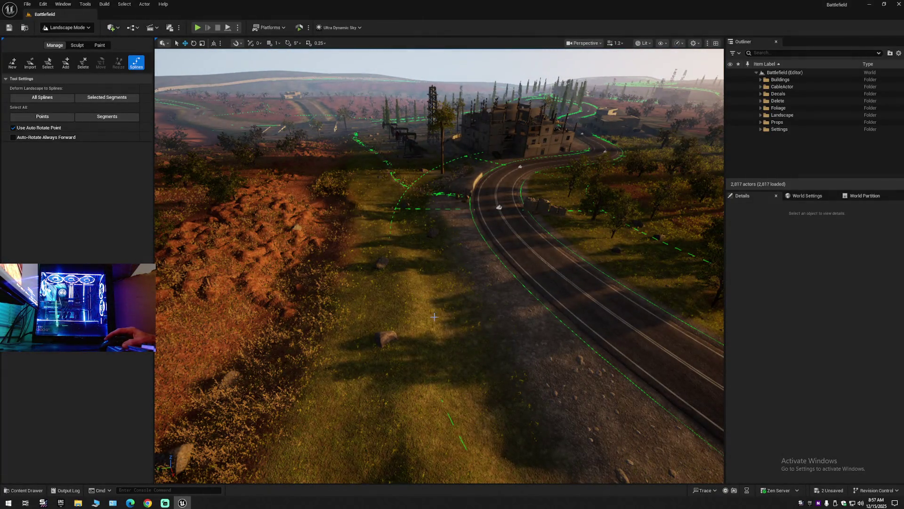
pyautogui.moveTo(393, 298); pyautogui.dragTo(388, 315)
# Step: Select the whole connected road spline with Ctrl+A and rise to an aerial view
pyautogui.scroll(-2, 394, 299)
pyautogui.scroll(2, 394, 298)
pyautogui.click(404, 315)
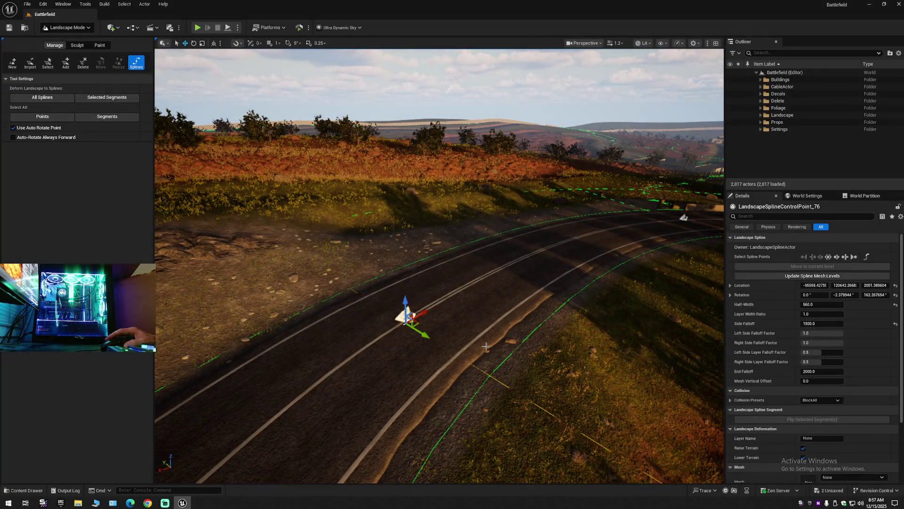
pyautogui.hotkey('ctrl', 'a')
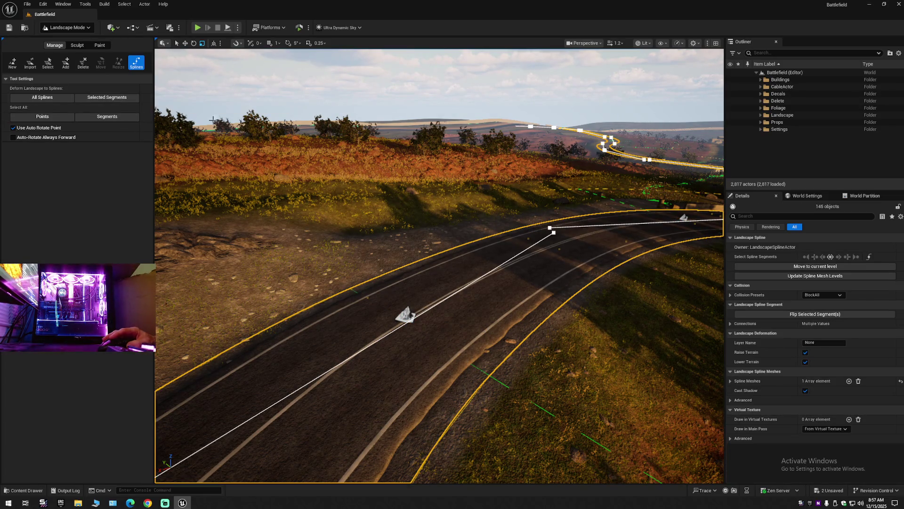
pyautogui.moveTo(574, 323); pyautogui.dragTo(591, 321)
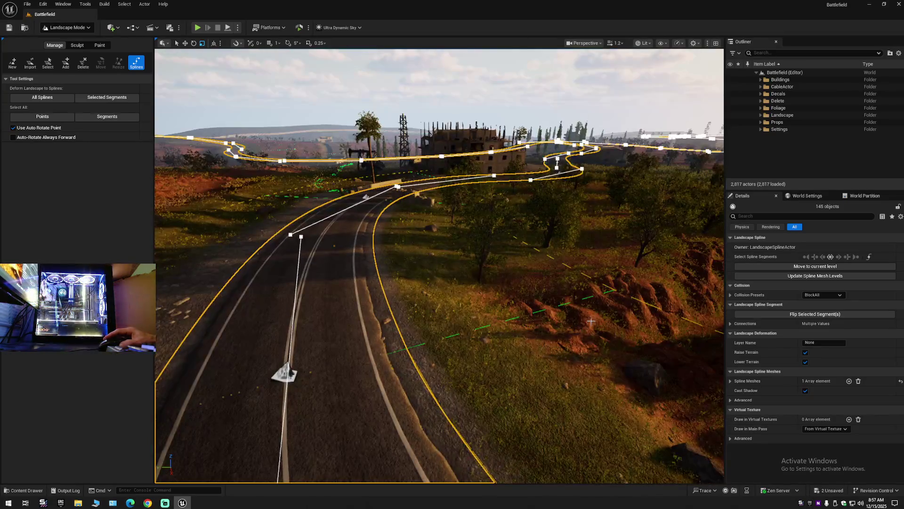
pyautogui.moveTo(521, 249)
pyautogui.mouseDown()
pyautogui.moveTo(520, 290)
pyautogui.moveTo(493, 303)
pyautogui.mouseUp()
pyautogui.scroll(2, 520, 254)
pyautogui.scroll(2, 495, 298)
# Step: Fly down to the village junction and select the upper road segment there
pyautogui.moveTo(518, 225); pyautogui.dragTo(517, 225)
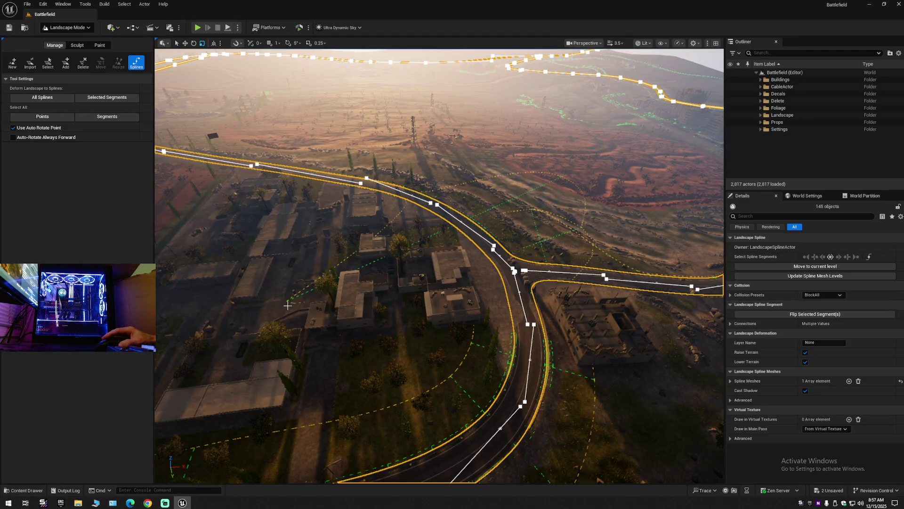
pyautogui.moveTo(518, 225); pyautogui.dragTo(517, 225)
pyautogui.scroll(-1, 518, 225)
pyautogui.scroll(-1, 517, 225)
pyautogui.moveTo(386, 285); pyautogui.dragTo(387, 285)
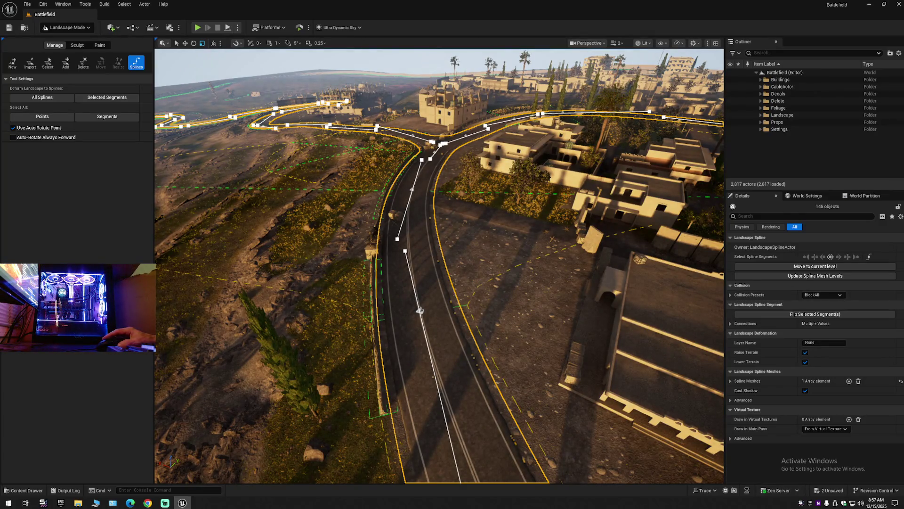
pyautogui.click(444, 298)
pyautogui.click(443, 298)
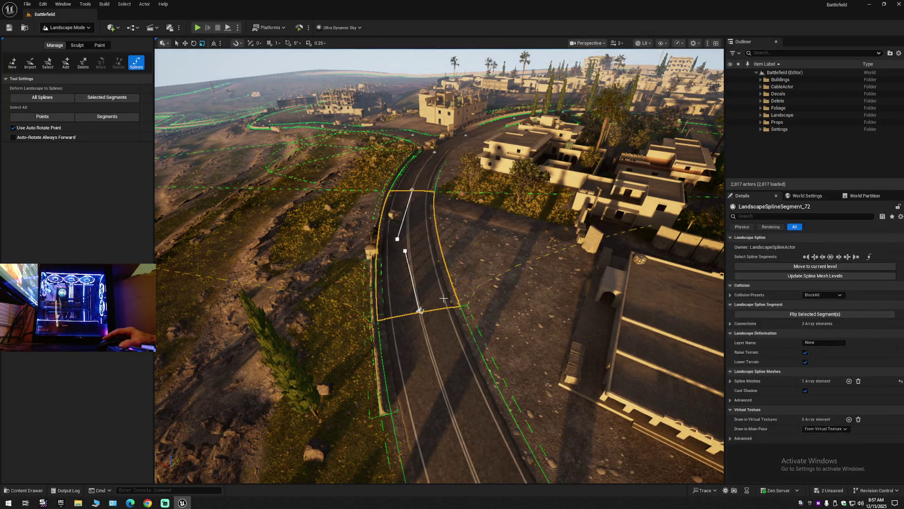
pyautogui.click(465, 340)
pyautogui.click(436, 290)
# Step: Select the control point at that road segment's lower end
pyautogui.moveTo(436, 290); pyautogui.dragTo(436, 290)
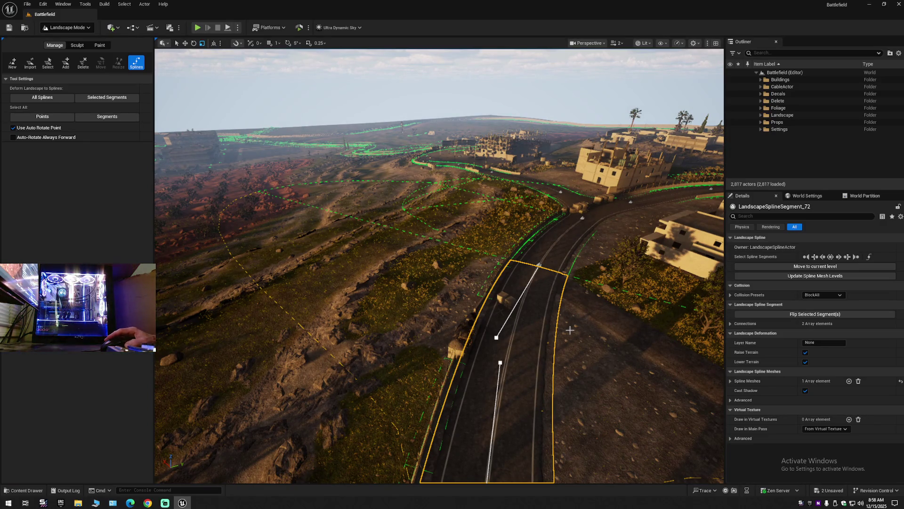
pyautogui.moveTo(520, 336); pyautogui.dragTo(465, 370)
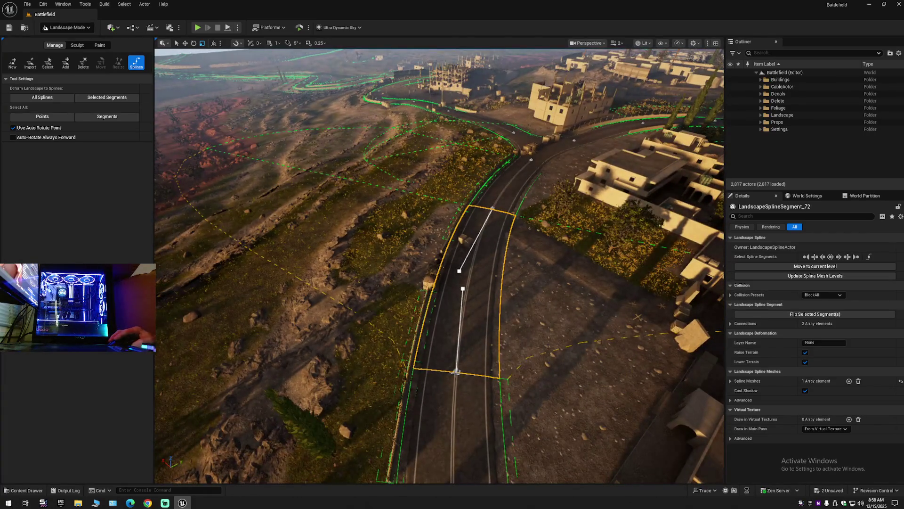
pyautogui.click(456, 372)
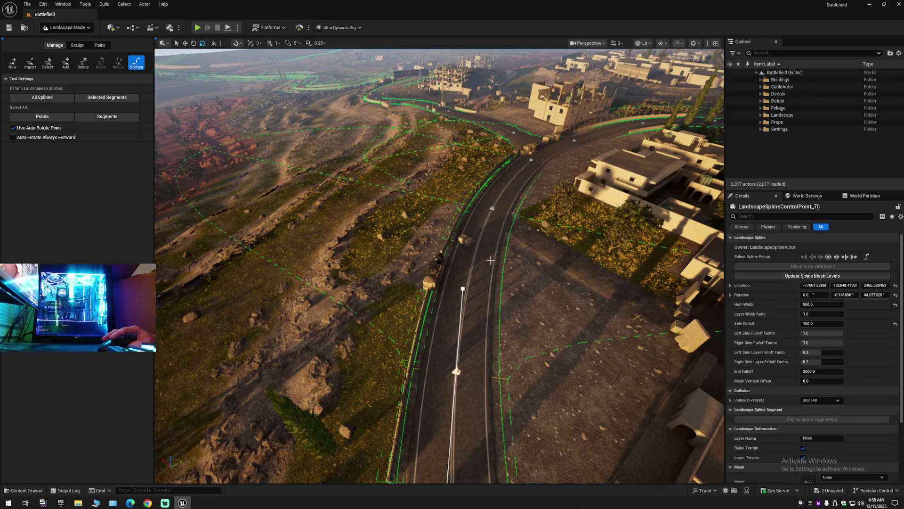
pyautogui.press('f')
pyautogui.press('w')
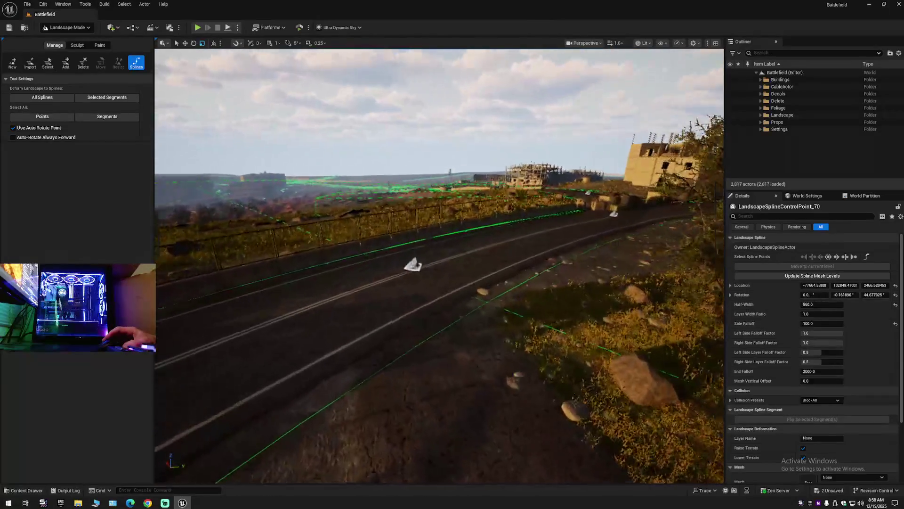
pyautogui.press('s')
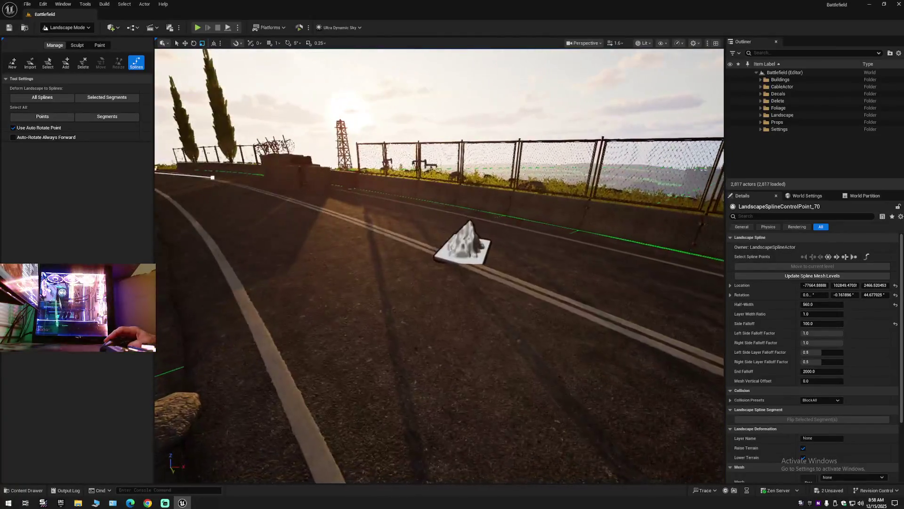
pyautogui.press('e')
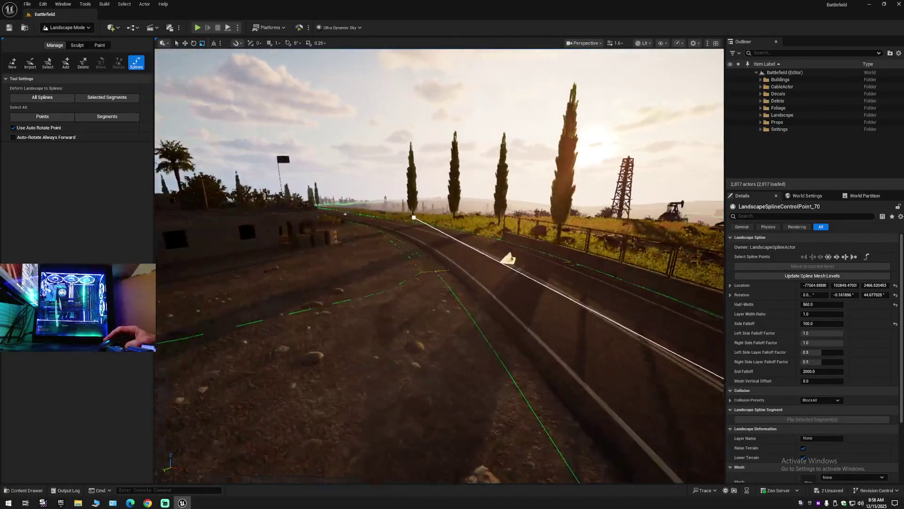
pyautogui.press('e')
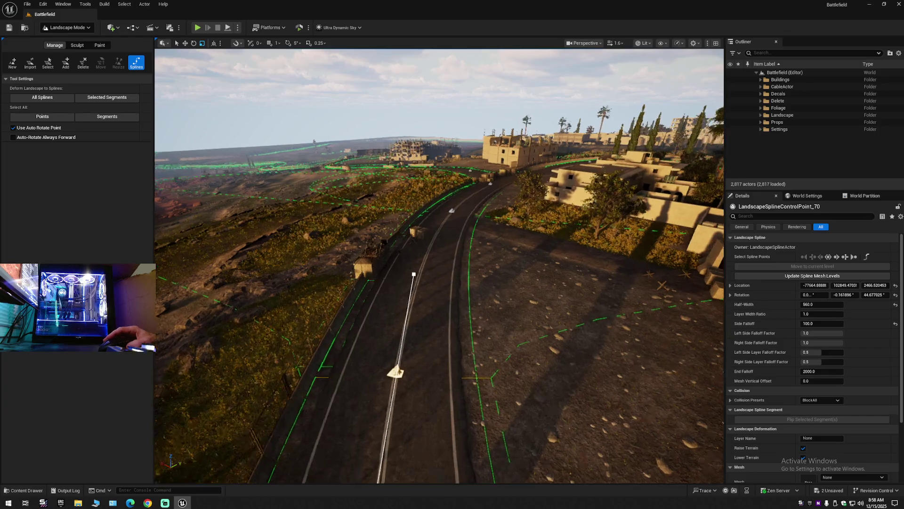
pyautogui.press('w')
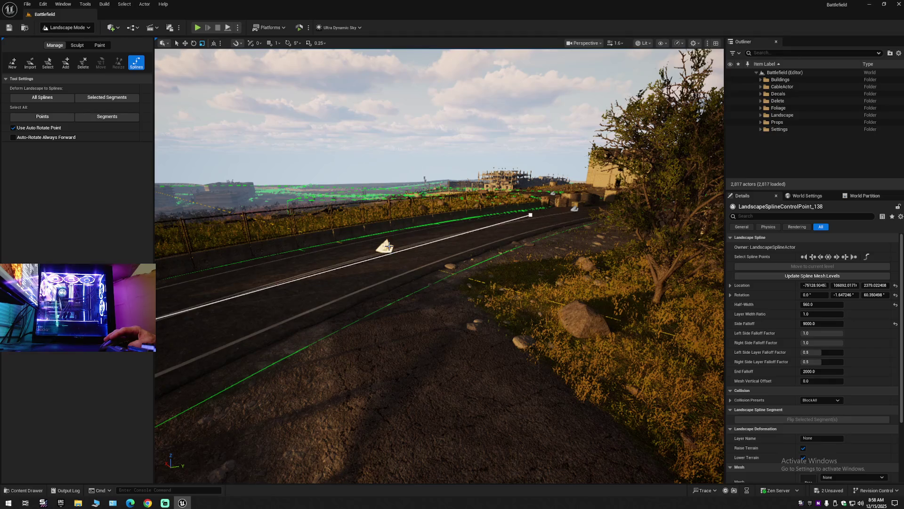
pyautogui.moveTo(383, 227); pyautogui.dragTo(375, 157)
pyautogui.moveTo(457, 264)
pyautogui.mouseDown()
pyautogui.moveTo(414, 269)
pyautogui.moveTo(499, 266)
pyautogui.mouseUp()
pyautogui.hotkey('ctrl', 'z')
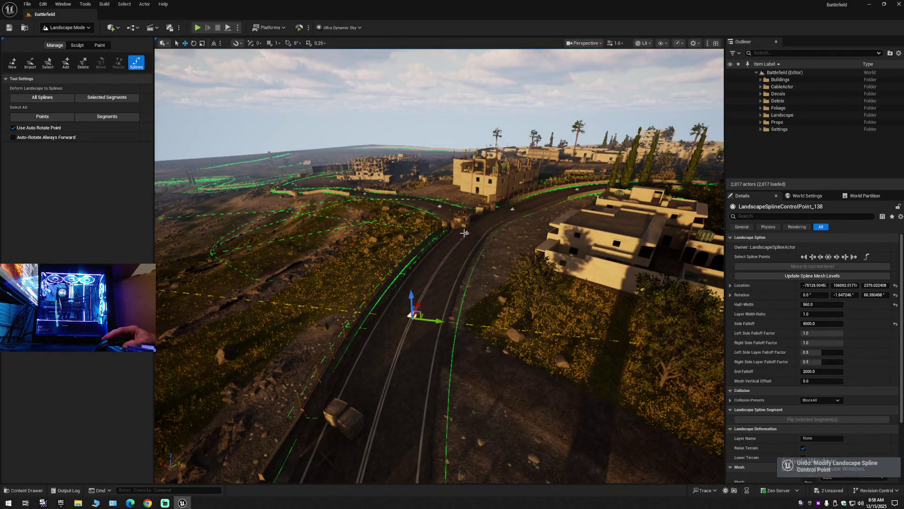
pyautogui.moveTo(491, 241)
pyautogui.mouseDown()
pyautogui.moveTo(490, 226)
pyautogui.moveTo(452, 187)
pyautogui.moveTo(491, 241)
pyautogui.moveTo(471, 254)
pyautogui.mouseUp()
pyautogui.hotkey('ctrl', 'z')
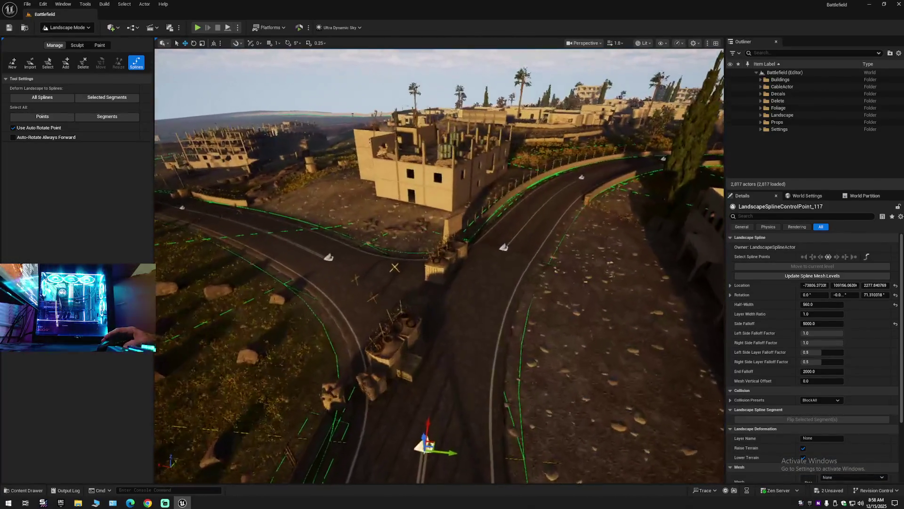
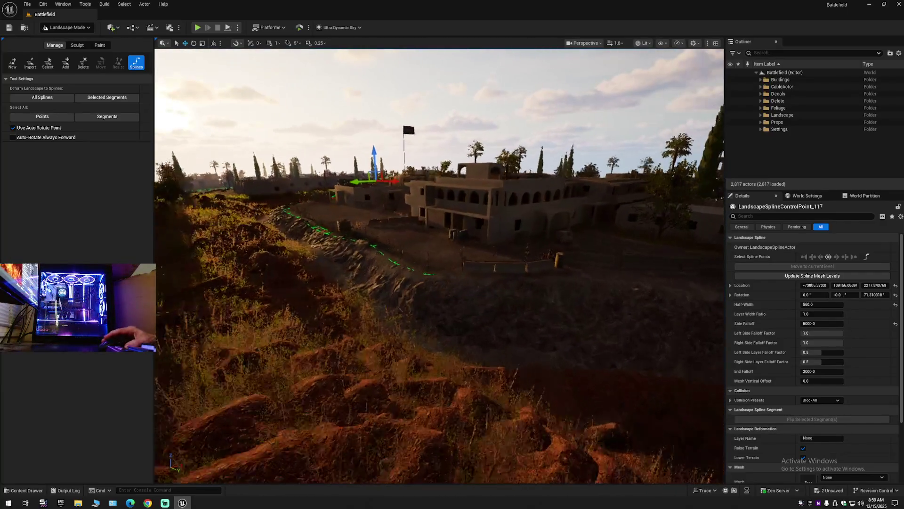
# Step: Select every point of the green landscape spline along the path and delete it
pyautogui.press('w')
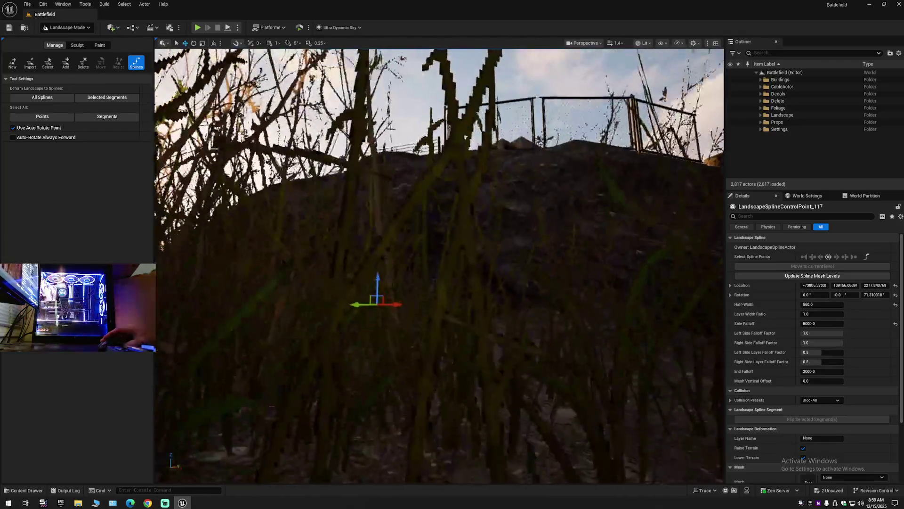
pyautogui.press('s')
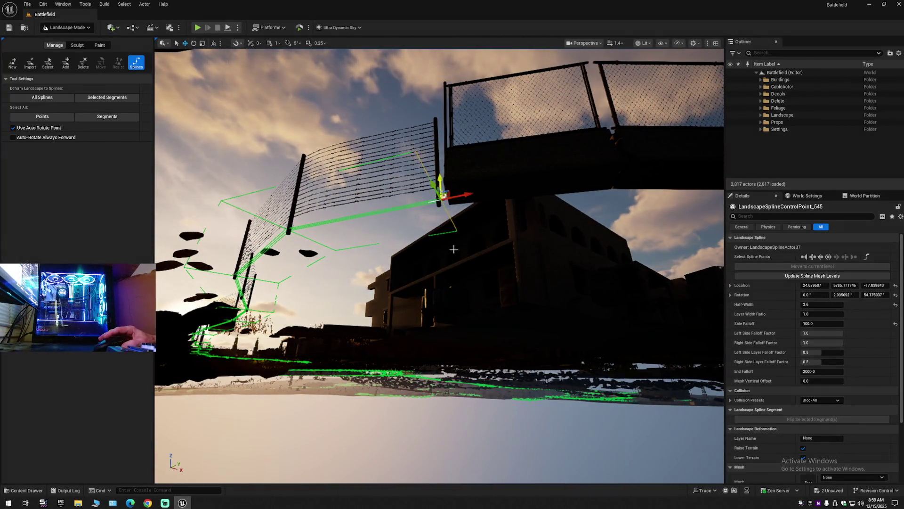
pyautogui.press('e')
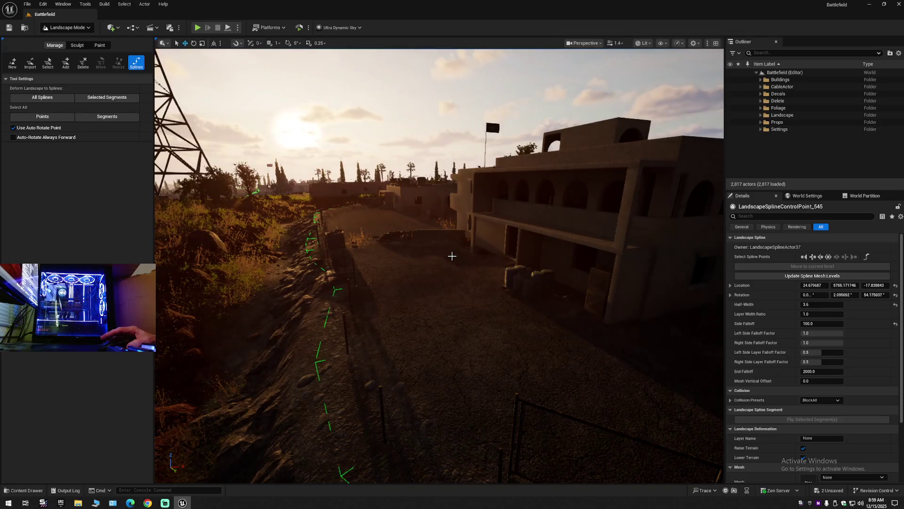
pyautogui.hotkey('ctrl', 'a')
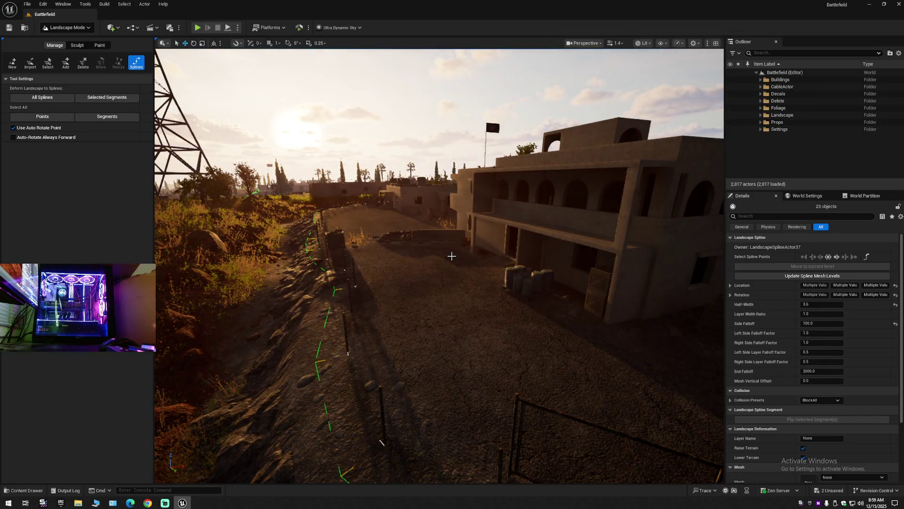
pyautogui.press('a')
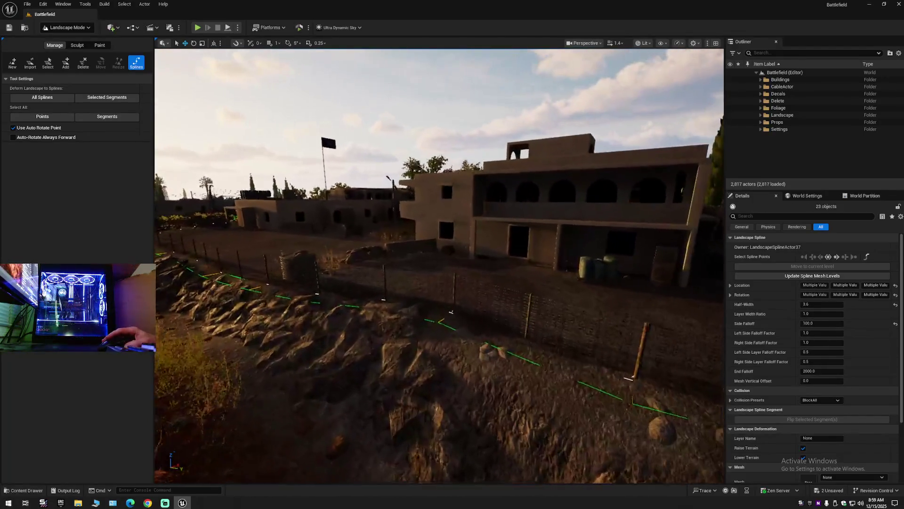
pyautogui.press('a')
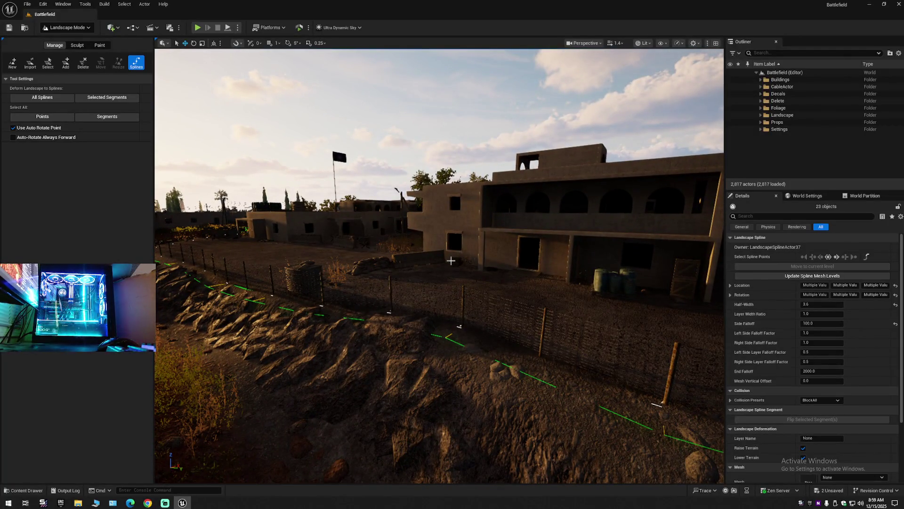
pyautogui.press('Delete')
# Step: Fly toward the tower and buildings to check that the spline is gone
pyautogui.moveTo(454, 274)
pyautogui.mouseDown()
pyautogui.moveTo(480, 275)
pyautogui.moveTo(424, 272)
pyautogui.moveTo(485, 274)
pyautogui.moveTo(367, 273)
pyautogui.moveTo(456, 274)
pyautogui.moveTo(353, 264)
pyautogui.moveTo(343, 287)
pyautogui.moveTo(333, 272)
pyautogui.mouseUp()
pyautogui.scroll(-2, 466, 273)
pyautogui.scroll(-1, 377, 273)
pyautogui.scroll(1, 421, 273)
pyautogui.scroll(1, 351, 271)
pyautogui.scroll(-1, 342, 282)
pyautogui.click(760, 129)
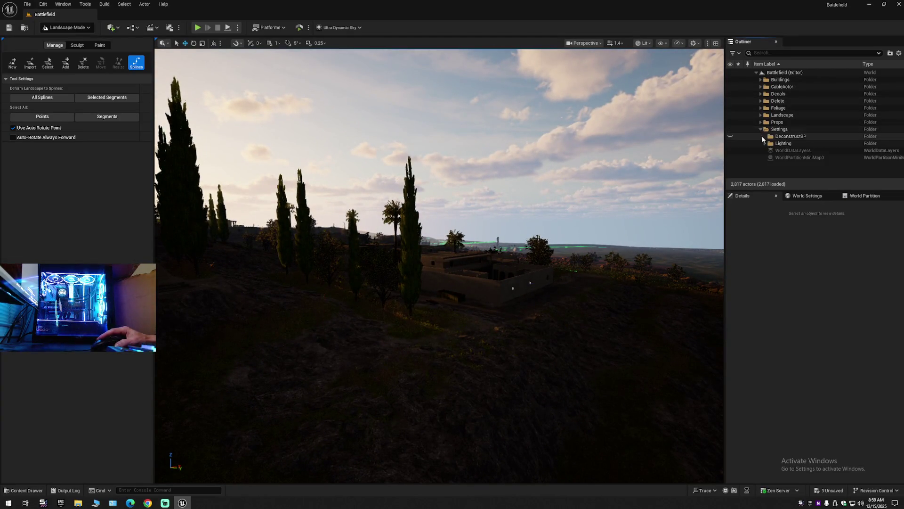
pyautogui.click(766, 143)
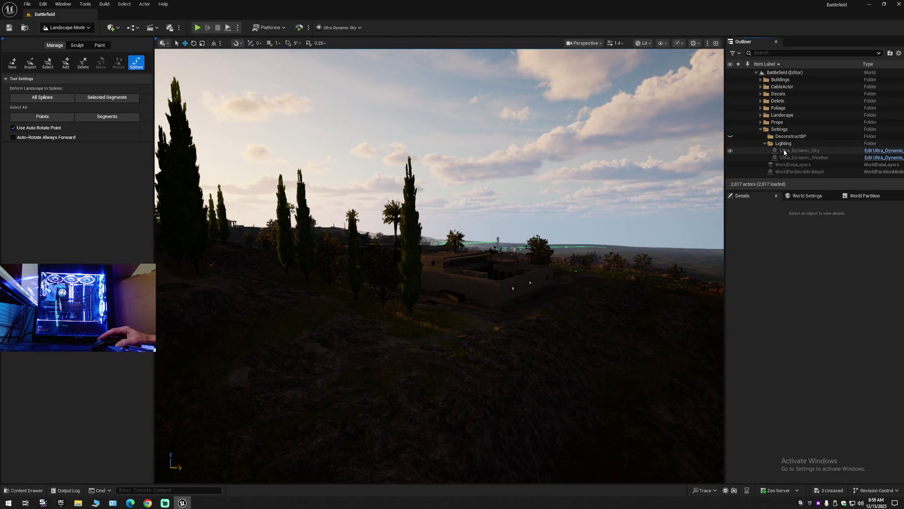
pyautogui.click(761, 129)
pyautogui.moveTo(439, 283)
pyautogui.mouseDown()
pyautogui.moveTo(401, 244)
pyautogui.moveTo(404, 342)
pyautogui.moveTo(388, 329)
pyautogui.moveTo(396, 332)
pyautogui.mouseUp()
pyautogui.scroll(-2, 402, 292)
pyautogui.moveTo(437, 397)
pyautogui.mouseDown()
pyautogui.moveTo(250, 191)
pyautogui.moveTo(652, 425)
pyautogui.moveTo(612, 400)
pyautogui.moveTo(683, 386)
pyautogui.moveTo(541, 367)
pyautogui.mouseUp()
pyautogui.scroll(-1, 542, 368)
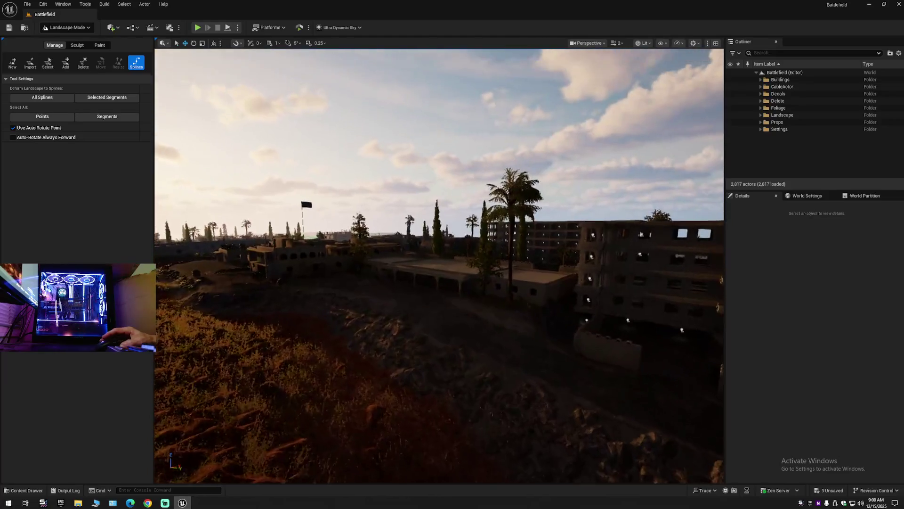
# Step: Undo the spline deletion and select the restored fence section beside the sandbag crate
pyautogui.hotkey('ctrl', 'z')
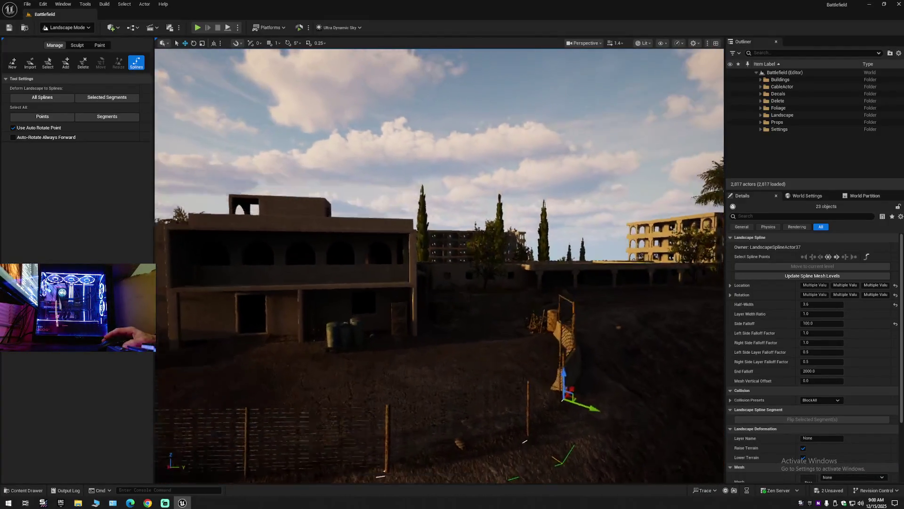
pyautogui.moveTo(439, 264); pyautogui.dragTo(320, 270)
pyautogui.scroll(-2, 330, 268)
pyautogui.moveTo(320, 377)
pyautogui.mouseDown()
pyautogui.moveTo(334, 378)
pyautogui.moveTo(323, 378)
pyautogui.mouseUp()
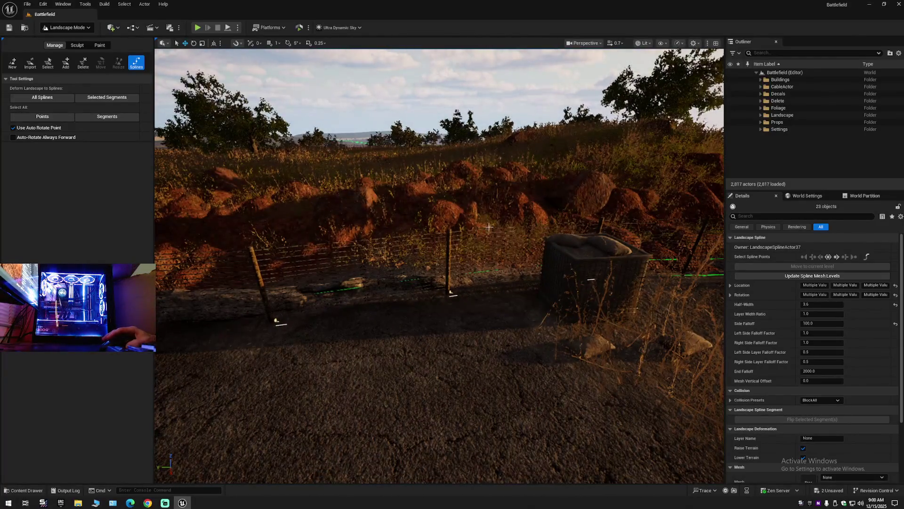
pyautogui.click(256, 262)
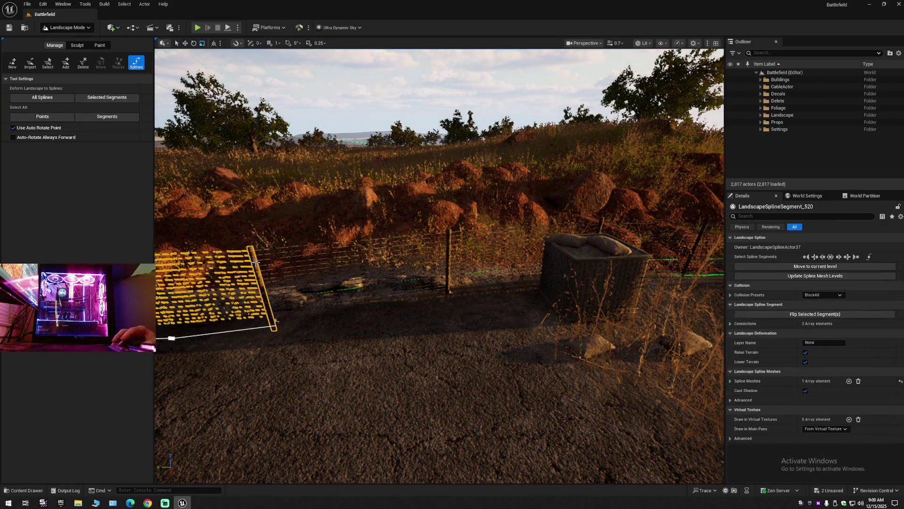
pyautogui.moveTo(295, 269)
pyautogui.mouseDown()
pyautogui.moveTo(275, 259)
pyautogui.moveTo(278, 266)
pyautogui.mouseUp()
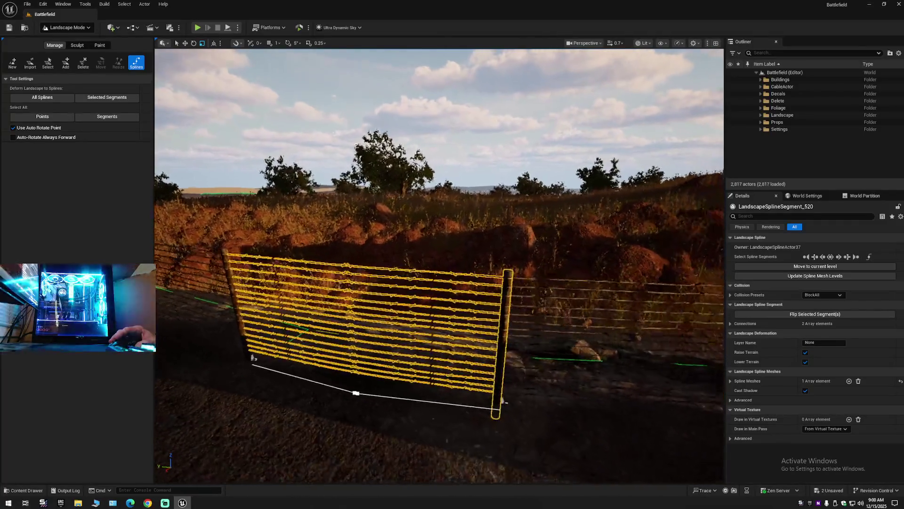
pyautogui.moveTo(434, 395); pyautogui.dragTo(412, 419)
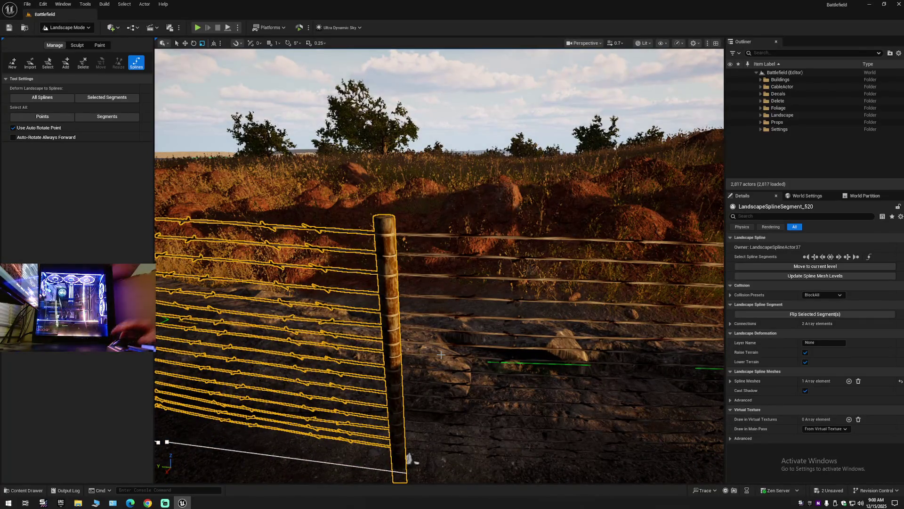
pyautogui.press('Delete')
pyautogui.moveTo(418, 345)
pyautogui.mouseDown()
pyautogui.moveTo(417, 372)
pyautogui.moveTo(417, 344)
pyautogui.mouseUp()
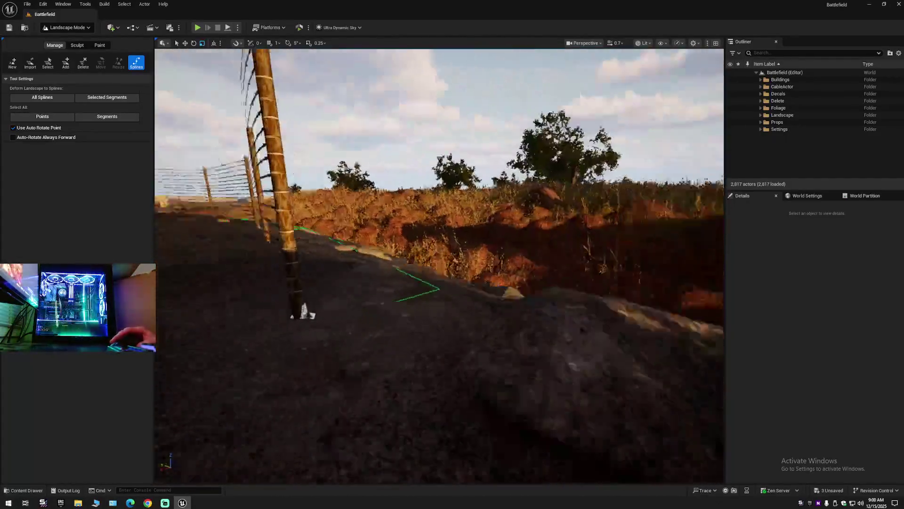
pyautogui.moveTo(443, 335); pyautogui.dragTo(349, 335)
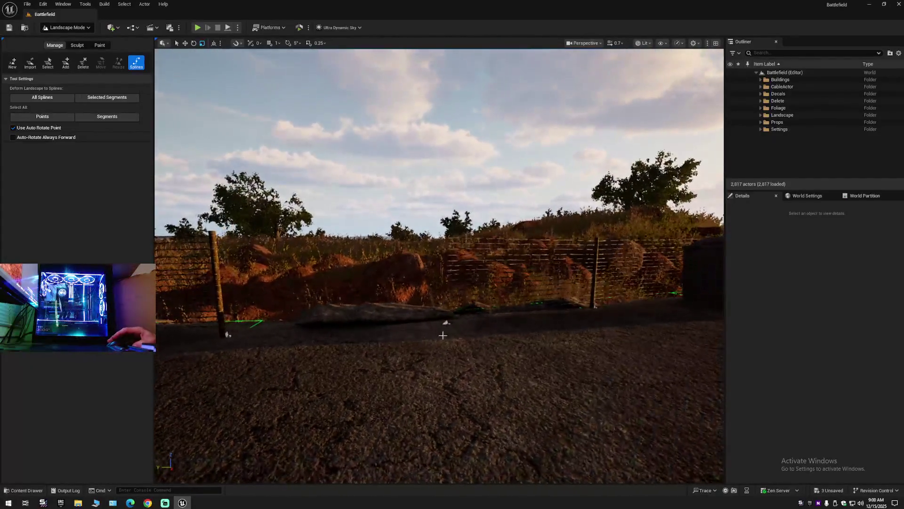
pyautogui.hotkey('ctrl', 'z')
pyautogui.moveTo(443, 335); pyautogui.dragTo(547, 335)
pyautogui.moveTo(386, 384)
pyautogui.mouseDown()
pyautogui.moveTo(217, 384)
pyautogui.moveTo(405, 384)
pyautogui.moveTo(320, 384)
pyautogui.mouseUp()
pyautogui.moveTo(453, 342); pyautogui.dragTo(417, 297)
pyautogui.press('F11')
pyautogui.moveTo(452, 342)
pyautogui.mouseDown()
pyautogui.moveTo(433, 343)
pyautogui.moveTo(499, 325)
pyautogui.moveTo(478, 297)
pyautogui.moveTo(379, 297)
pyautogui.moveTo(471, 282)
pyautogui.moveTo(506, 258)
pyautogui.mouseUp()
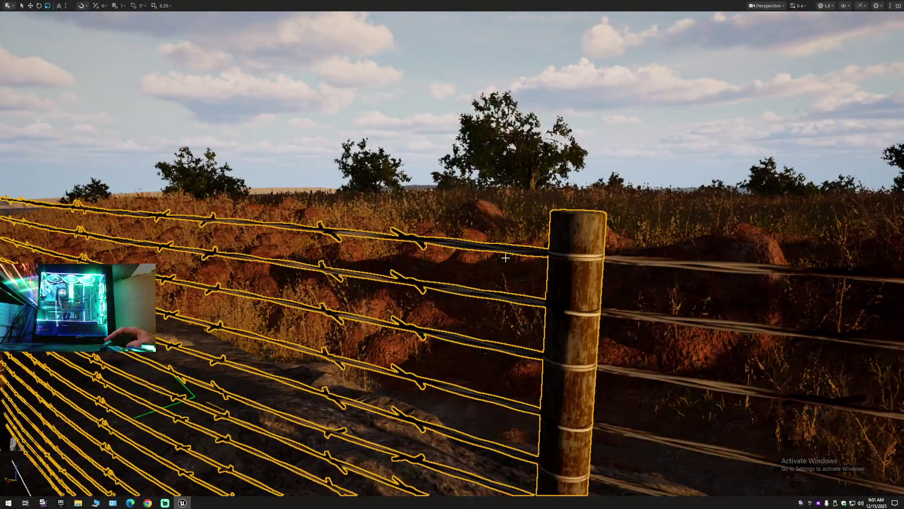
pyautogui.moveTo(565, 382)
pyautogui.mouseDown()
pyautogui.moveTo(561, 419)
pyautogui.moveTo(542, 405)
pyautogui.mouseUp()
pyautogui.moveTo(411, 422)
pyautogui.mouseDown()
pyautogui.moveTo(410, 415)
pyautogui.moveTo(410, 422)
pyautogui.mouseUp()
pyautogui.press('F11')
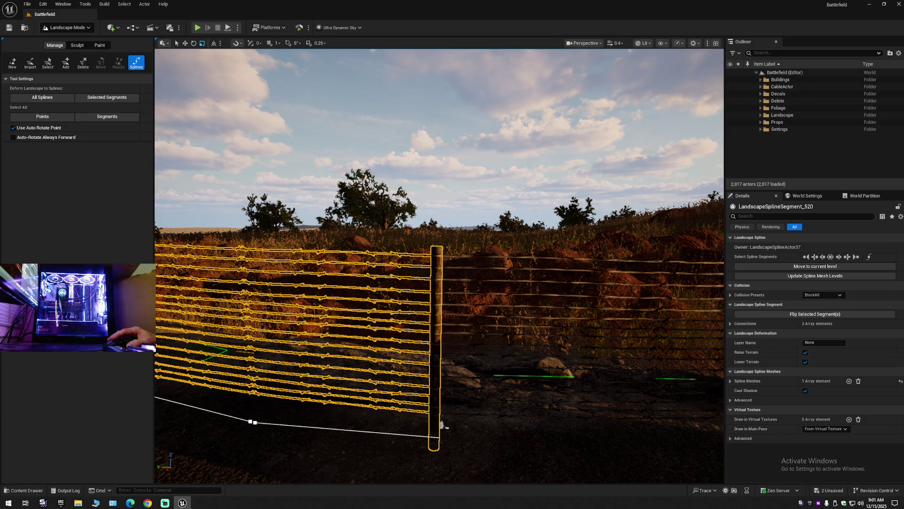
# Step: Select the fence run left of the post and inspect its connection details
pyautogui.click(460, 261)
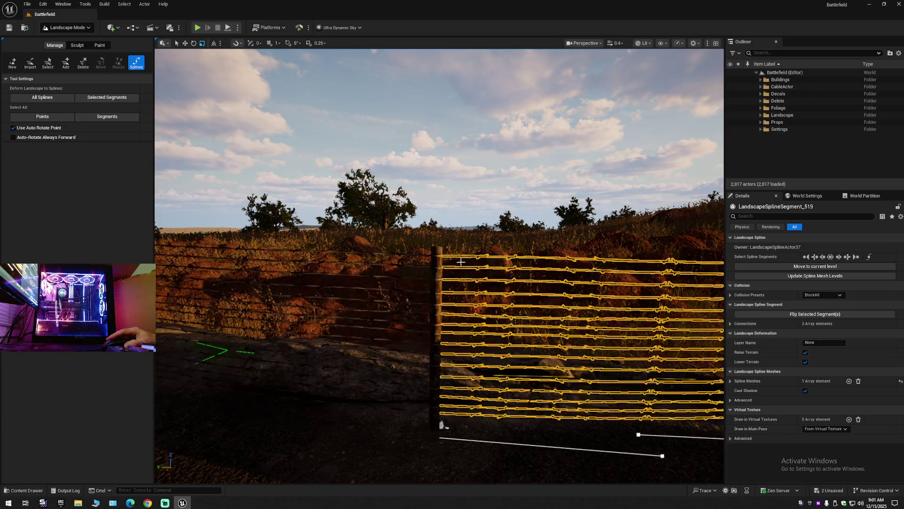
pyautogui.click(438, 262)
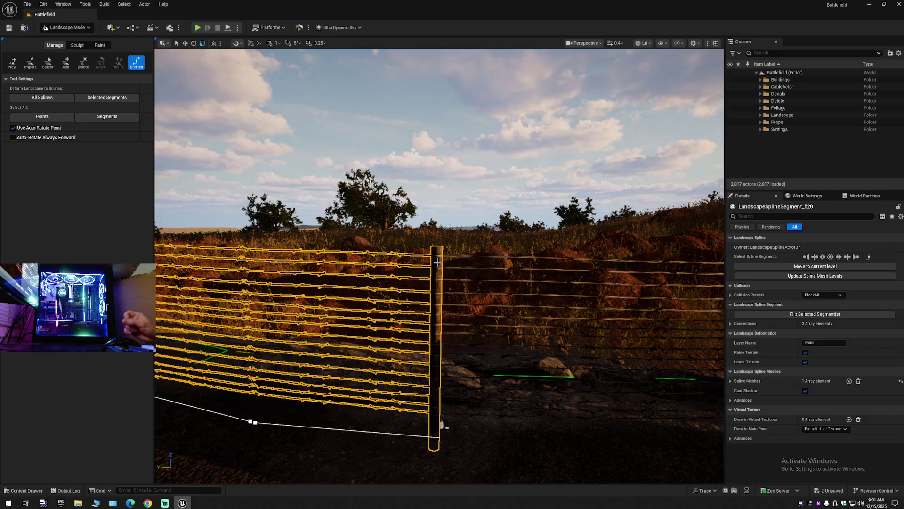
pyautogui.click(731, 325)
pyautogui.click(735, 333)
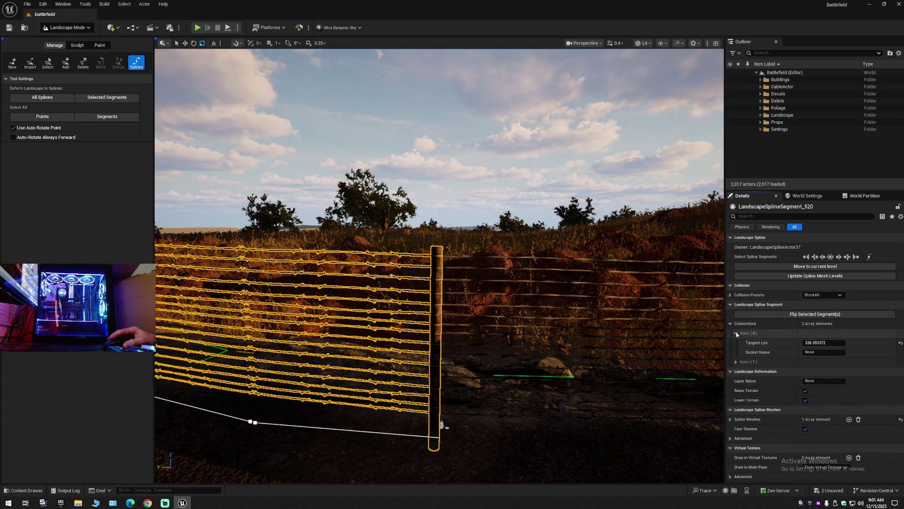
pyautogui.click(736, 333)
pyautogui.click(731, 324)
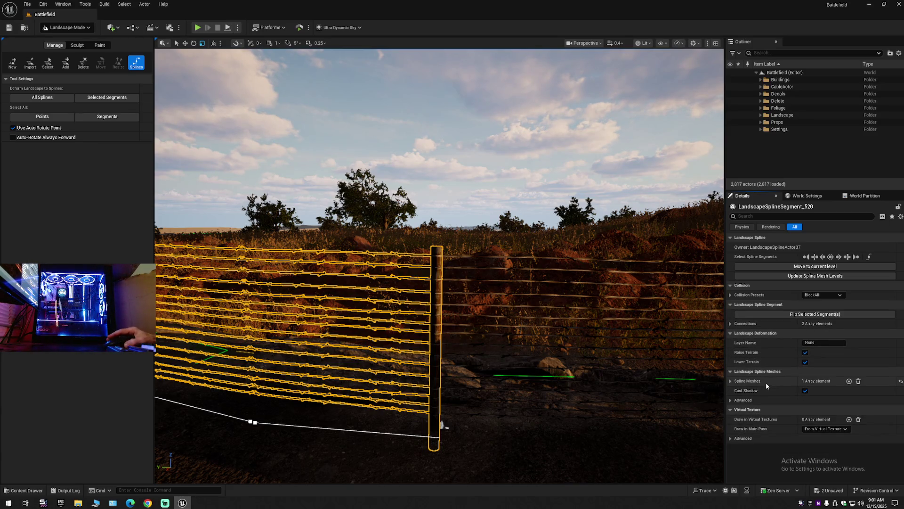
# Step: Expand Spline Meshes Index [0] and browse to SM_fence_wire_01_1_B in the Fence folder
pyautogui.click(731, 381)
pyautogui.click(737, 390)
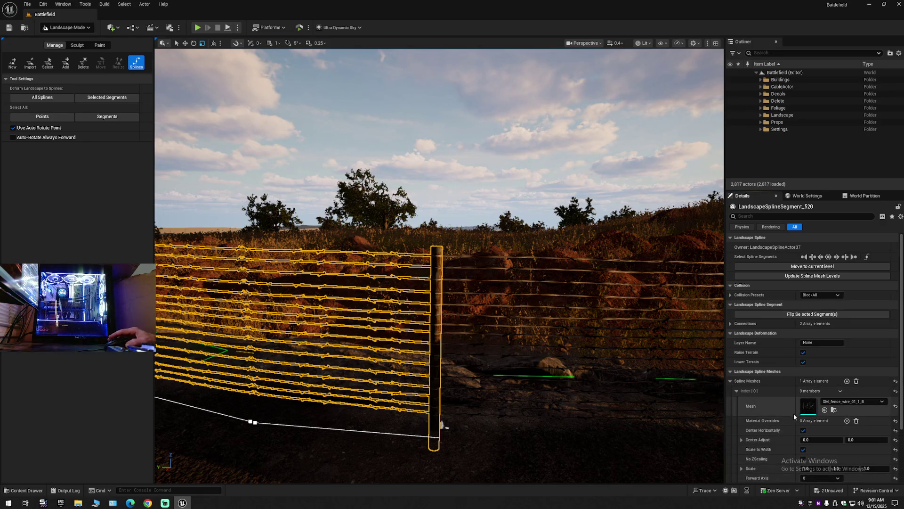
pyautogui.scroll(-2, 794, 414)
pyautogui.scroll(-3, 805, 415)
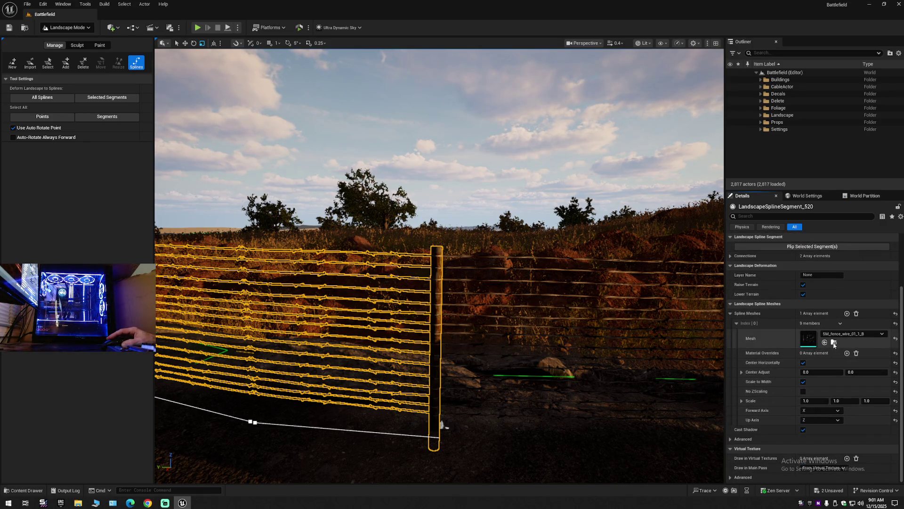
pyautogui.click(834, 348)
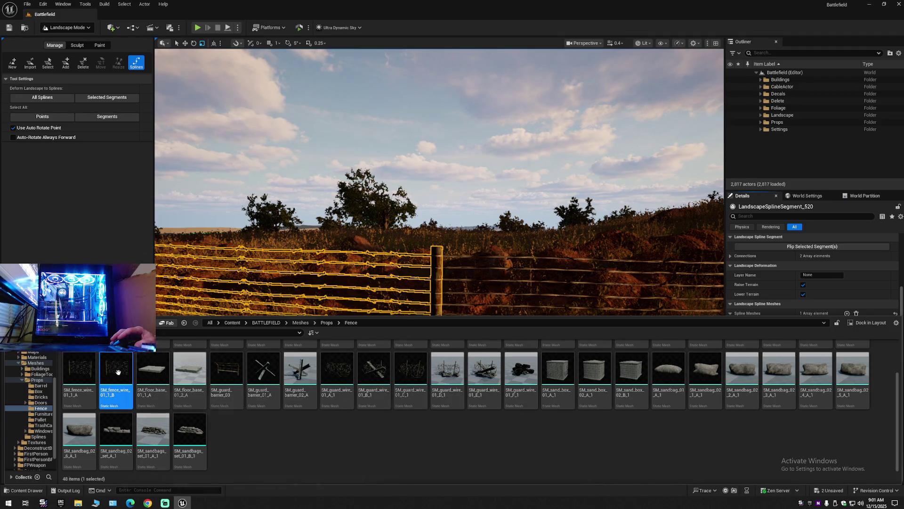
# Step: Dismiss the content drawer and look back down at the fence segment
pyautogui.moveTo(154, 389)
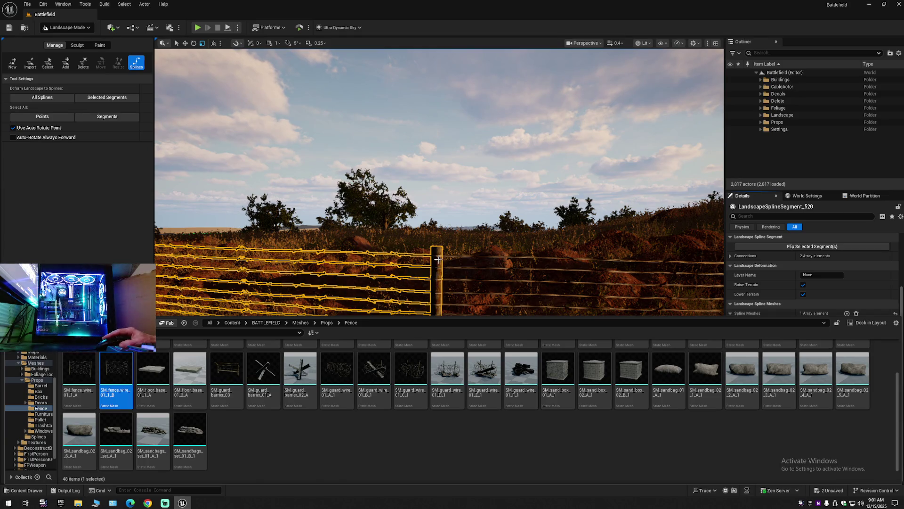
pyautogui.moveTo(439, 295); pyautogui.dragTo(459, 313)
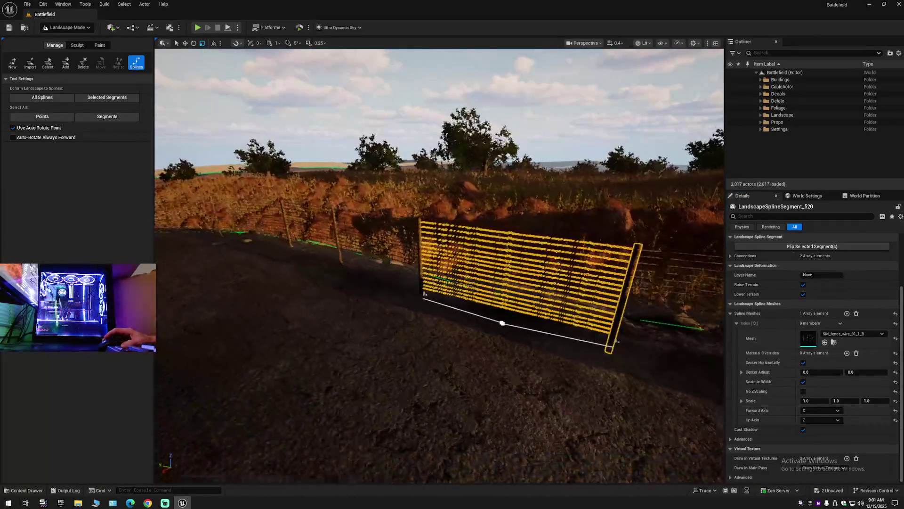
# Step: Fly along the road, clear the selection, and select the fence section before the red mounds
pyautogui.moveTo(459, 313); pyautogui.dragTo(471, 307)
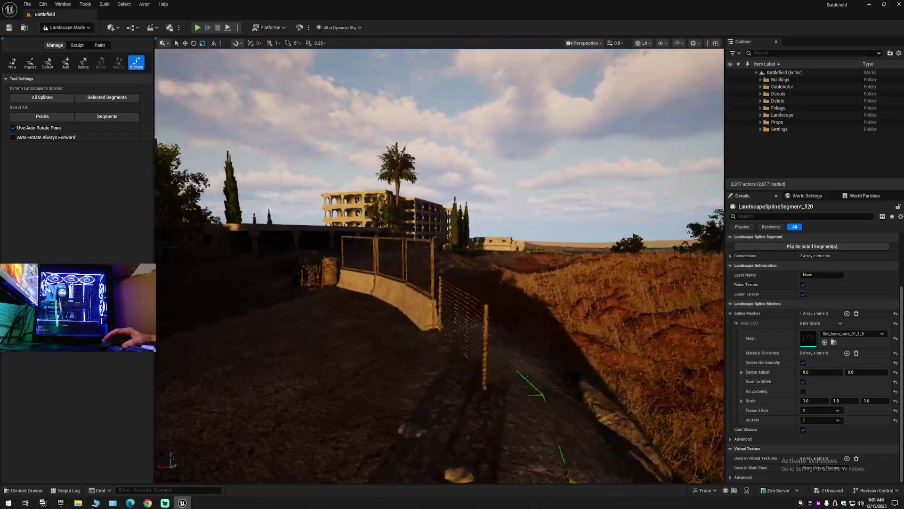
pyautogui.moveTo(471, 306); pyautogui.dragTo(282, 179)
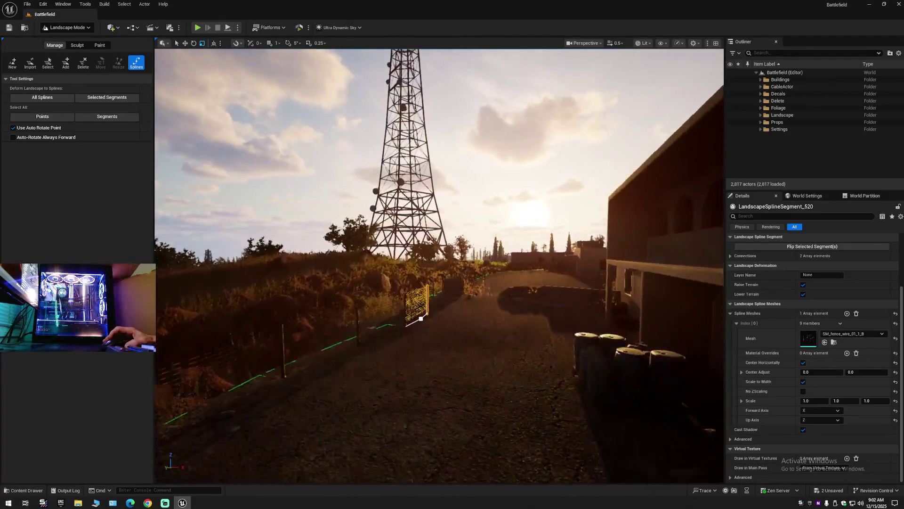
pyautogui.moveTo(438, 264); pyautogui.dragTo(452, 302)
pyautogui.moveTo(438, 264); pyautogui.dragTo(264, 274)
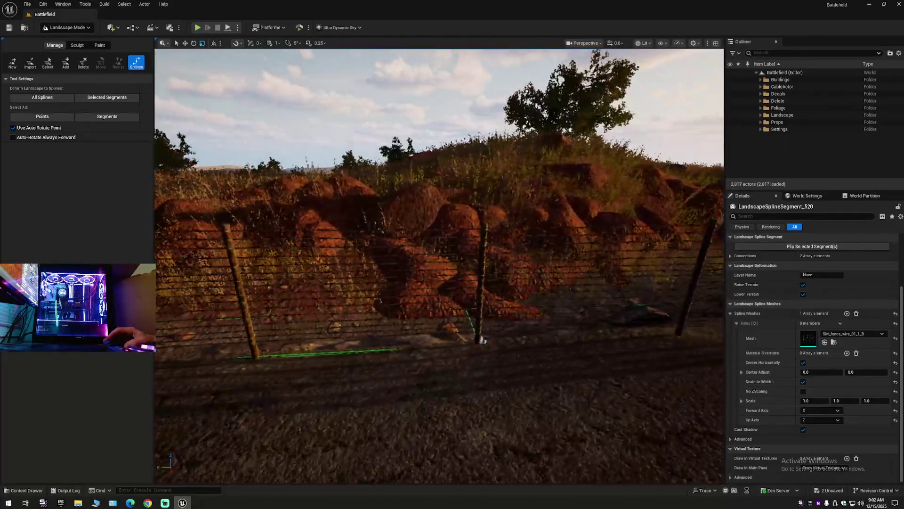
pyautogui.moveTo(490, 245); pyautogui.dragTo(491, 242)
pyautogui.click(479, 244)
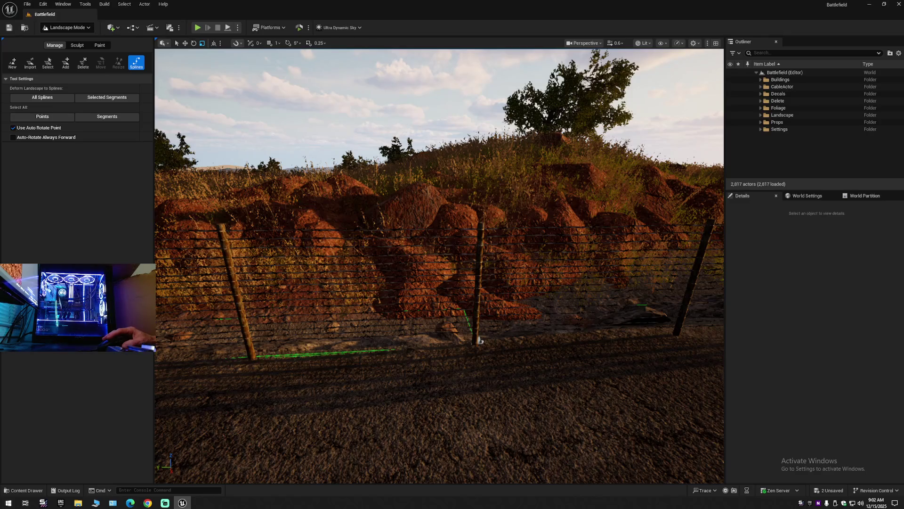
pyautogui.click(456, 335)
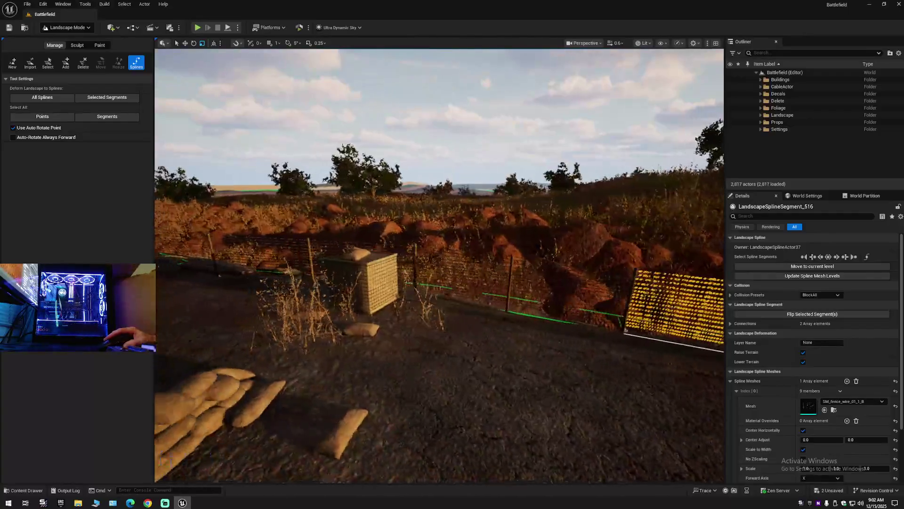
# Step: Delete the chosen fence segment and fly along the road toward the tower to inspect
pyautogui.moveTo(438, 282); pyautogui.dragTo(391, 245)
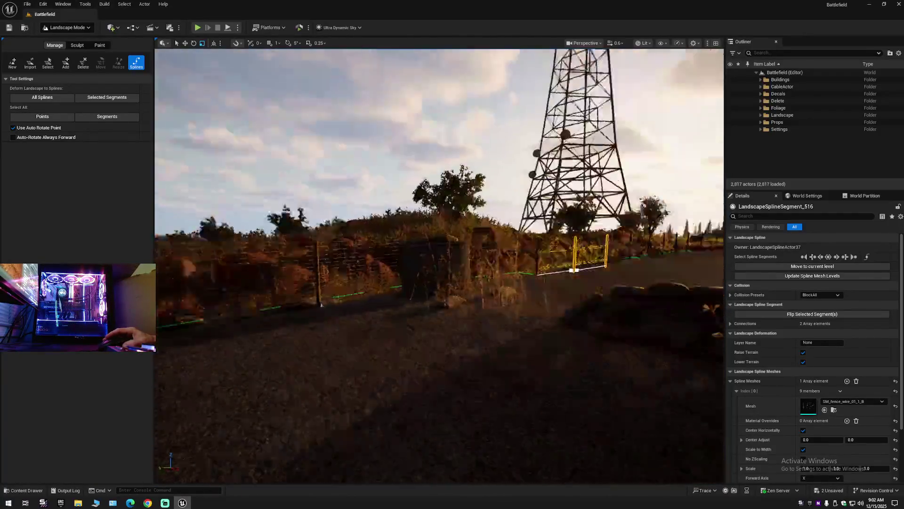
pyautogui.press('Delete')
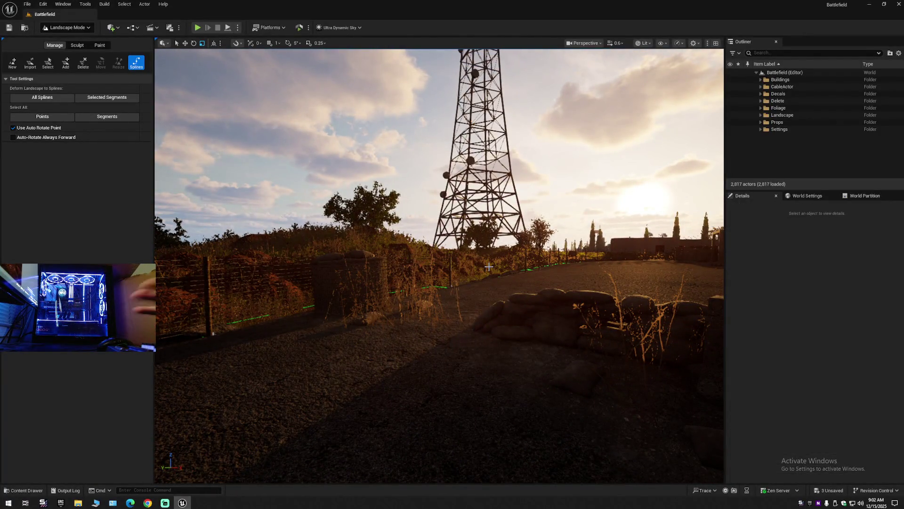
pyautogui.moveTo(493, 266); pyautogui.dragTo(324, 293)
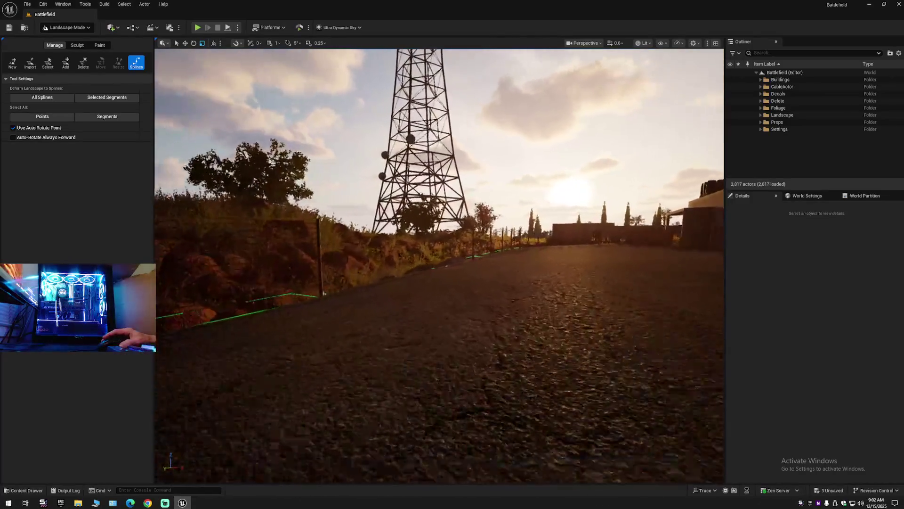
pyautogui.moveTo(263, 237); pyautogui.dragTo(231, 166)
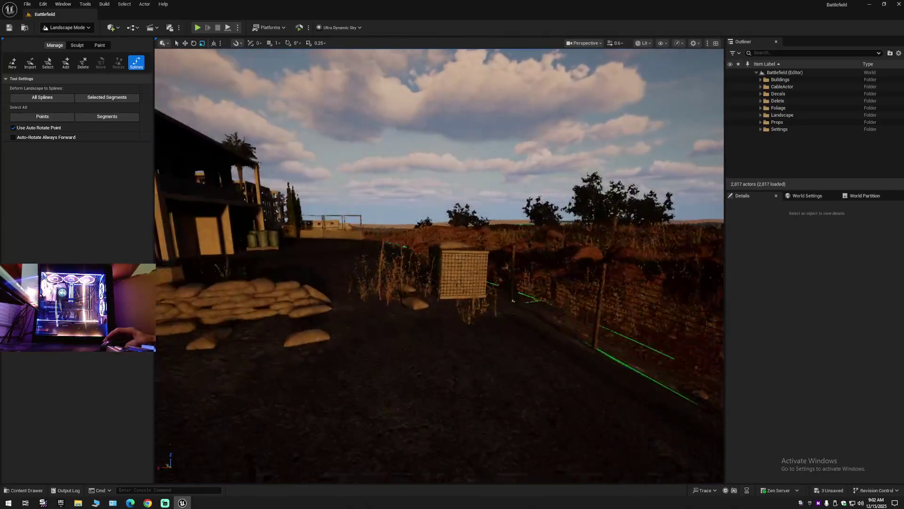
pyautogui.moveTo(438, 283); pyautogui.dragTo(443, 245)
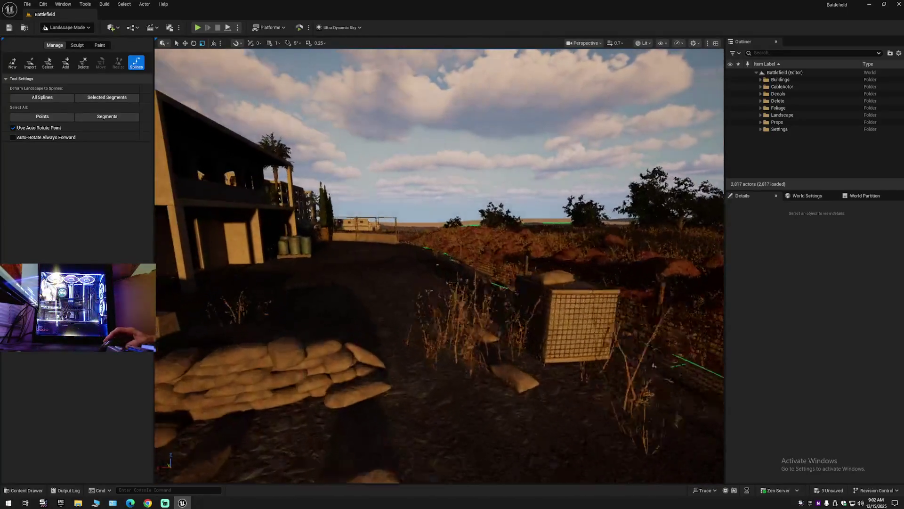
pyautogui.moveTo(438, 282); pyautogui.dragTo(325, 283)
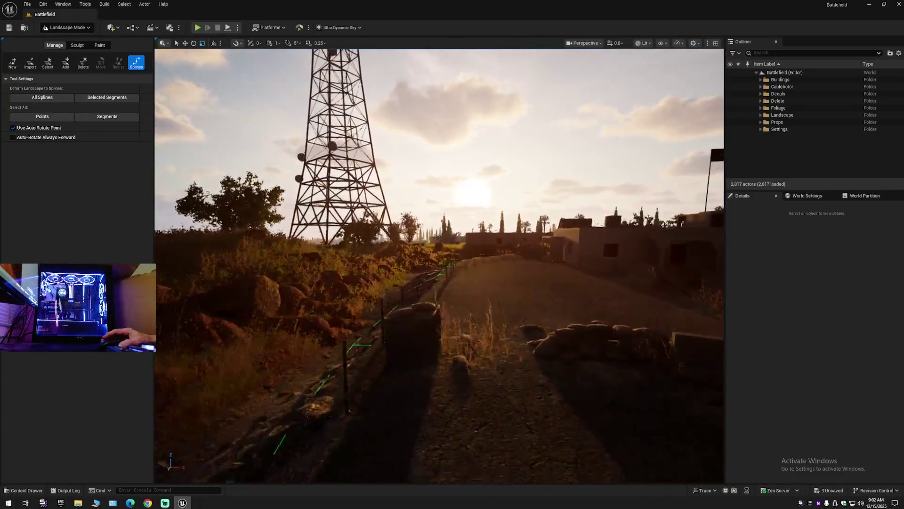
pyautogui.moveTo(199, 339); pyautogui.dragTo(221, 315)
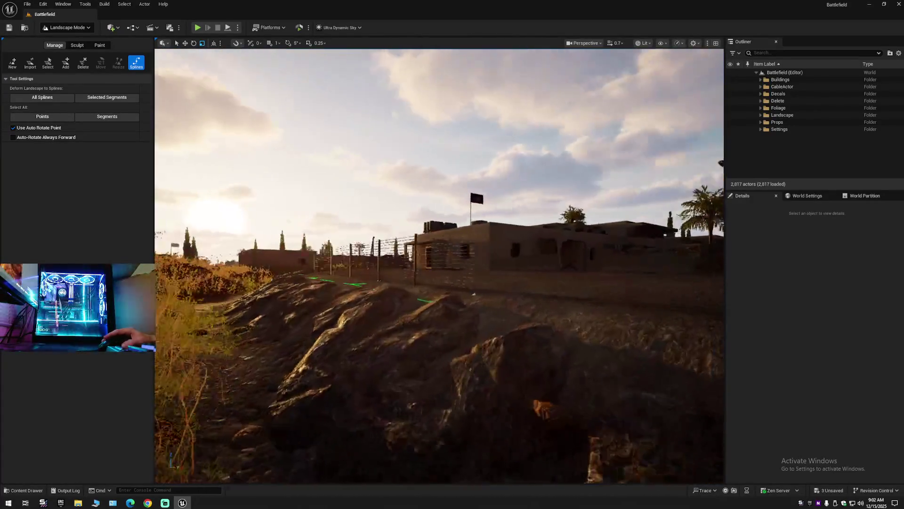
pyautogui.scroll(-1, 439, 265)
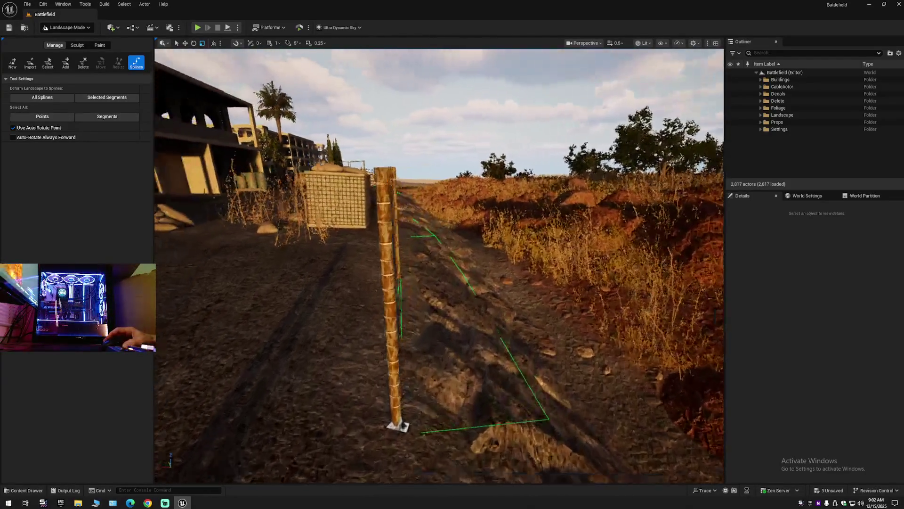
pyautogui.press('w')
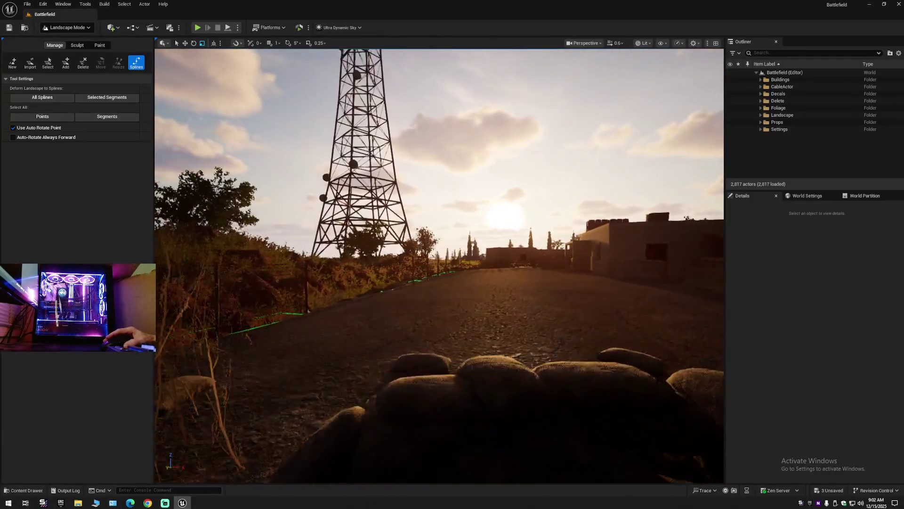
pyautogui.moveTo(494, 267); pyautogui.dragTo(493, 267)
# Step: Undo and redo deleting LandscapeSplineSegment_528 to compare, leaving the gap in front of the buildings
pyautogui.hotkey('ctrl', 'z')
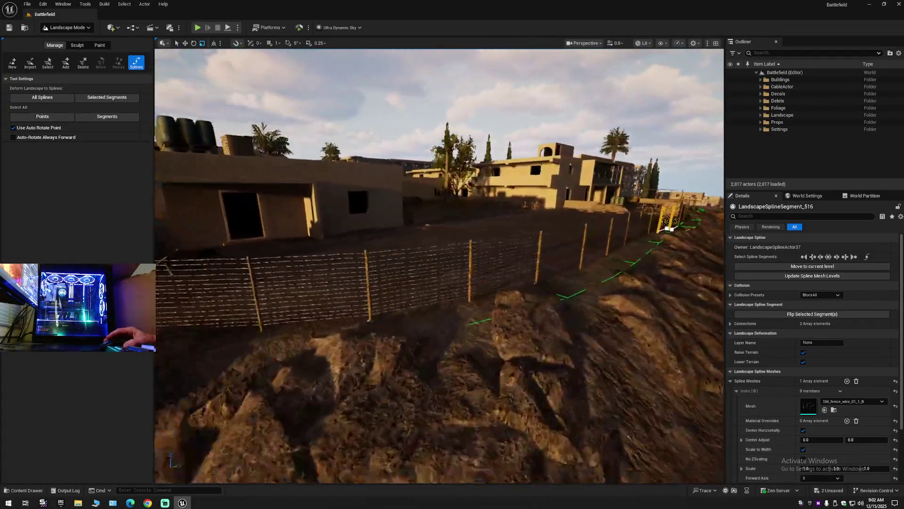
pyautogui.moveTo(493, 267); pyautogui.dragTo(493, 267)
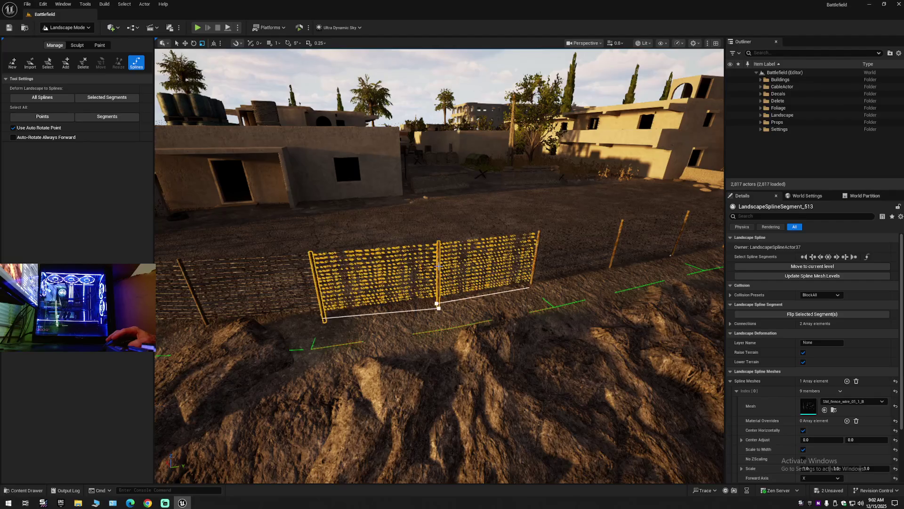
pyautogui.moveTo(424, 281); pyautogui.dragTo(377, 295)
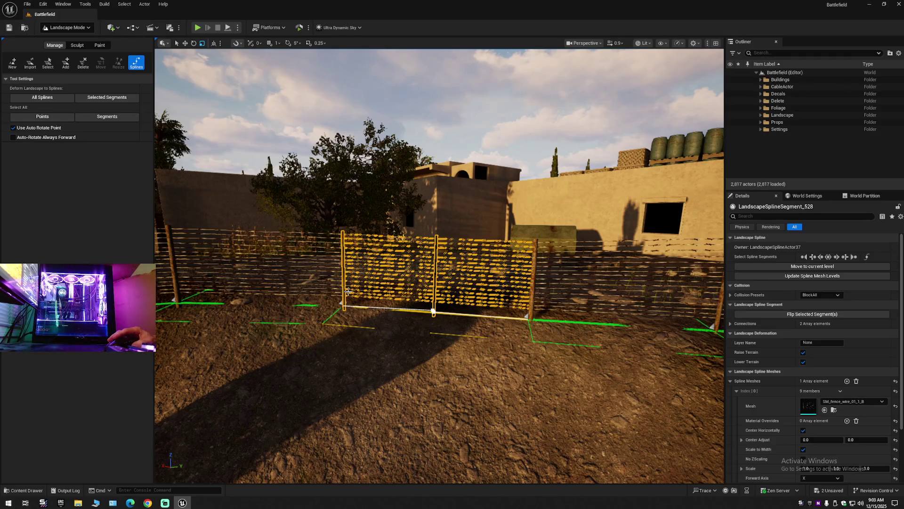
pyautogui.press('Delete')
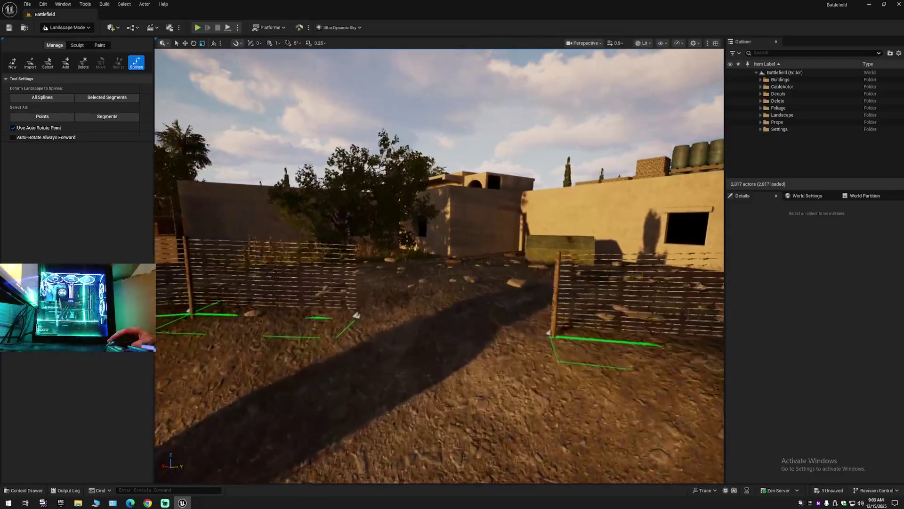
pyautogui.moveTo(425, 282); pyautogui.dragTo(424, 282)
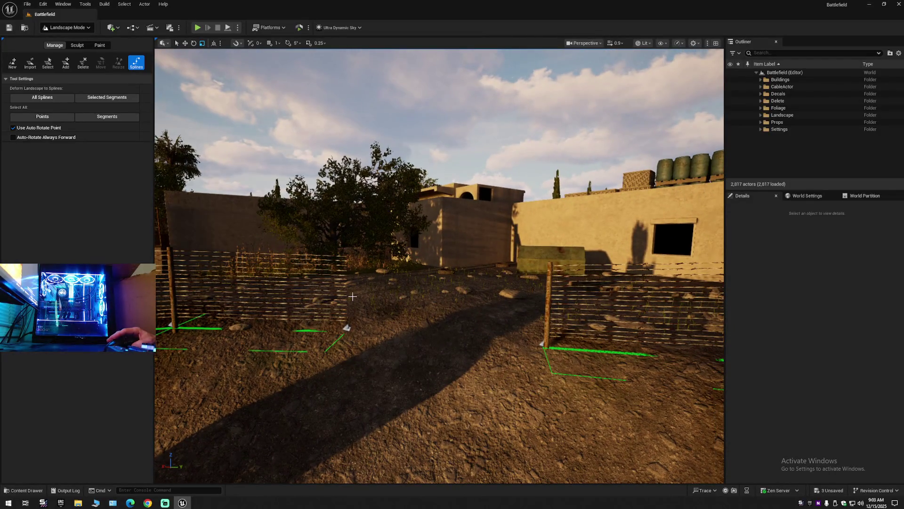
pyautogui.hotkey('ctrl', 'z')
pyautogui.press('Delete')
pyautogui.moveTo(333, 297); pyautogui.dragTo(333, 297)
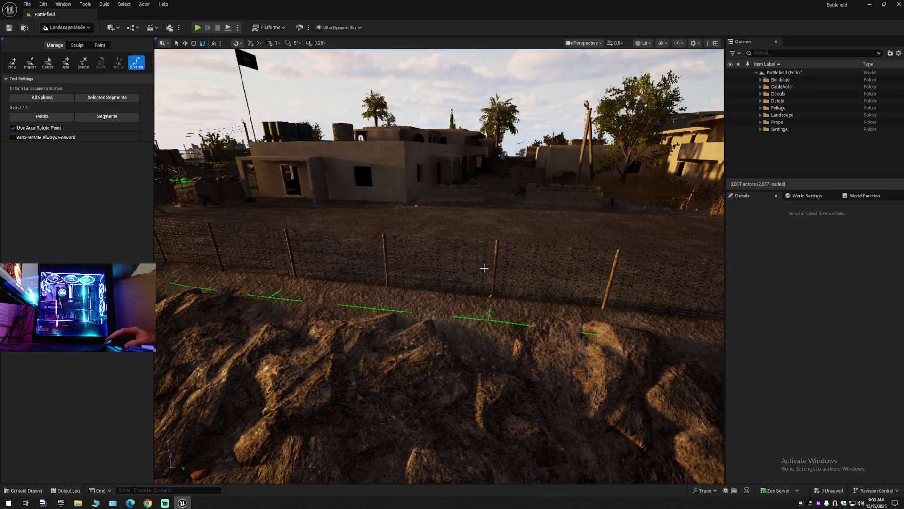
# Step: Select LandscapeSplineSegment_515 on the rocky ridge and delete it
pyautogui.click(493, 278)
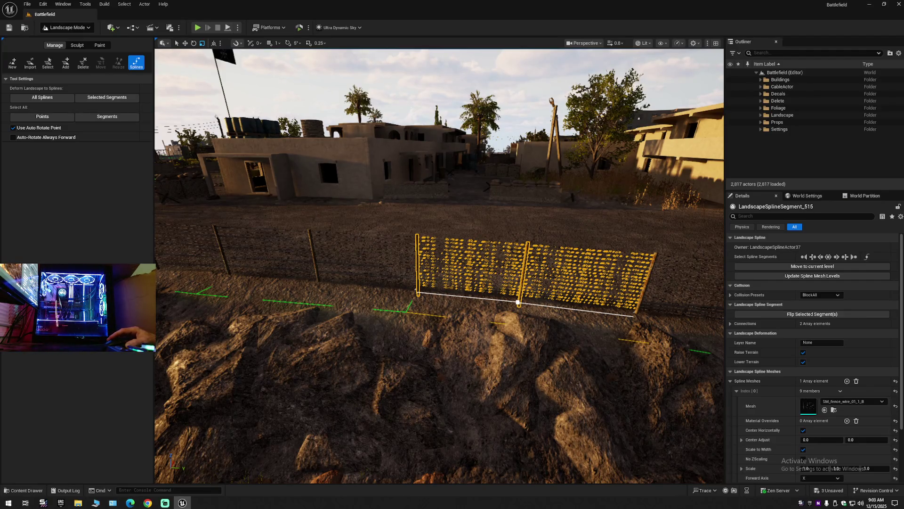
pyautogui.scroll(-3, 439, 266)
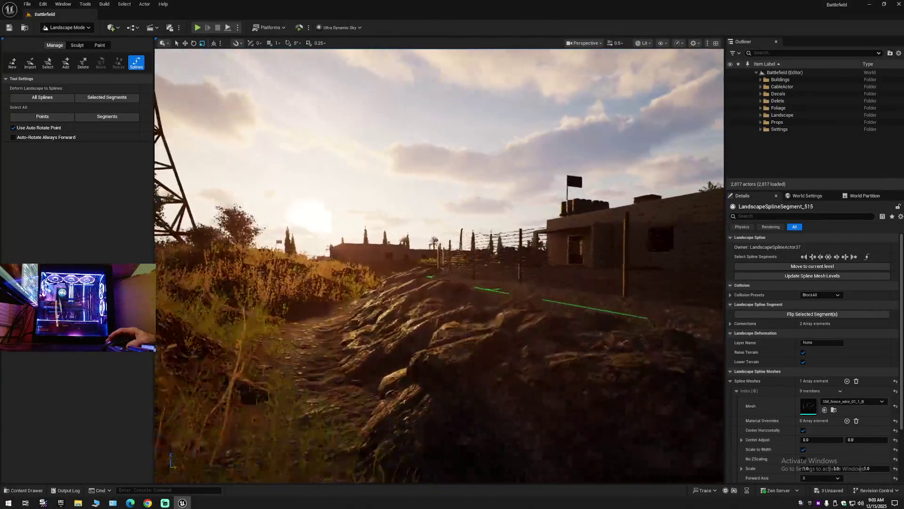
pyautogui.press('a')
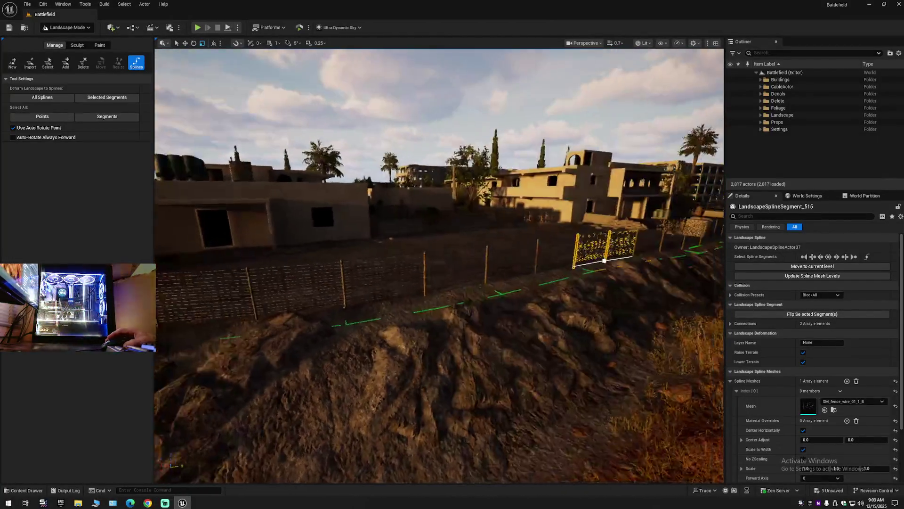
pyautogui.press('d')
pyautogui.press('d')
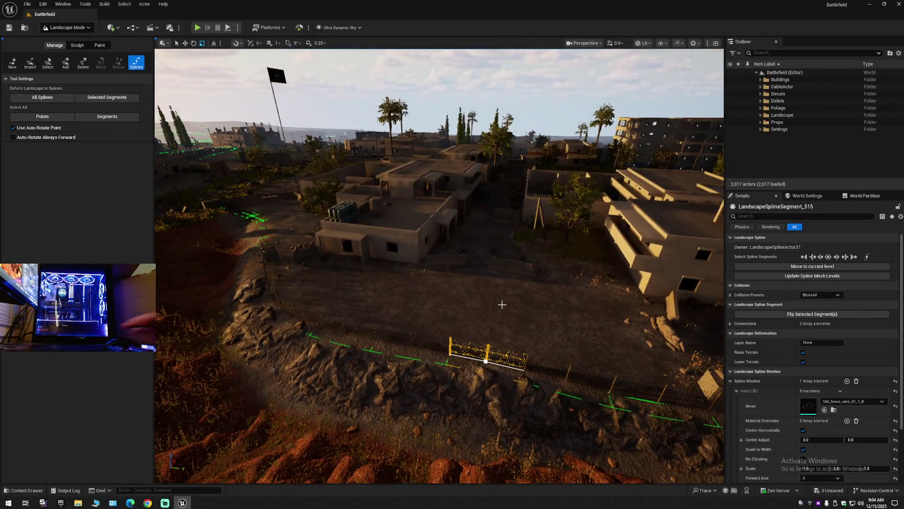
pyautogui.press('Delete')
# Step: Fly along the road past the flag and two-storey buildings to review the fence
pyautogui.press('w')
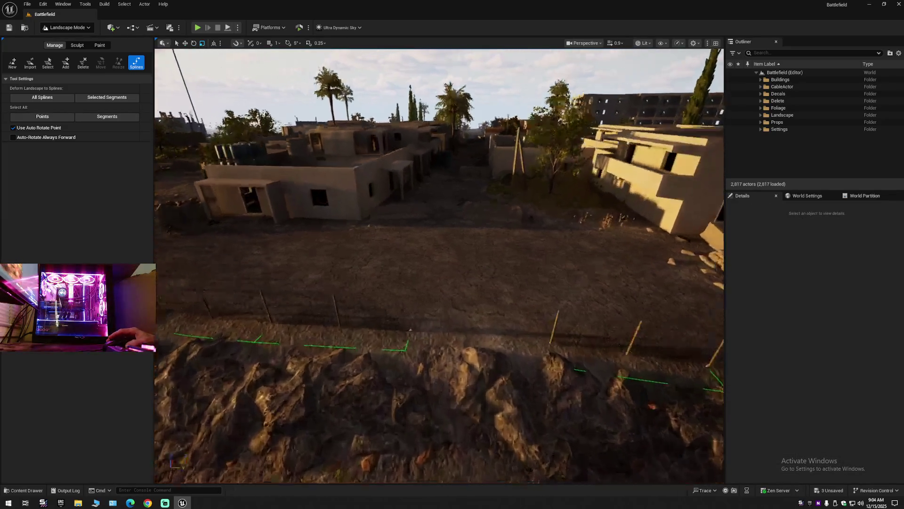
pyautogui.press('a')
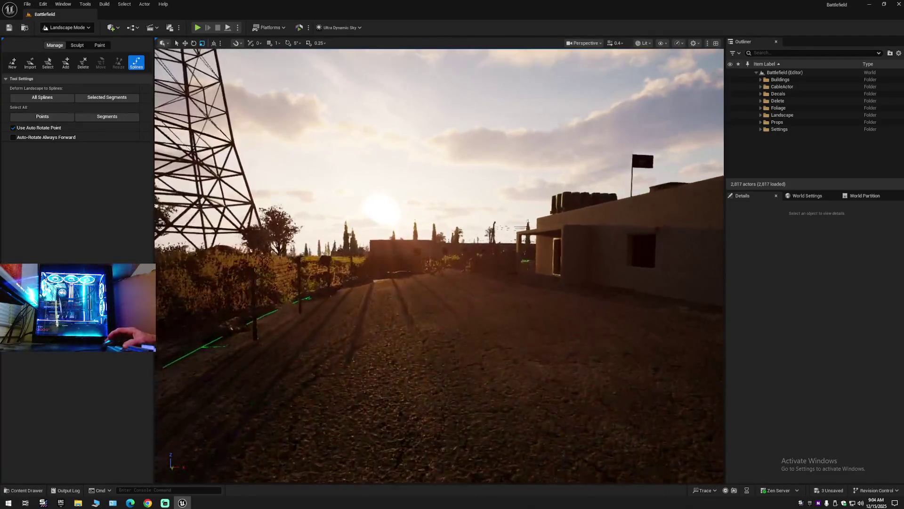
pyautogui.press('a')
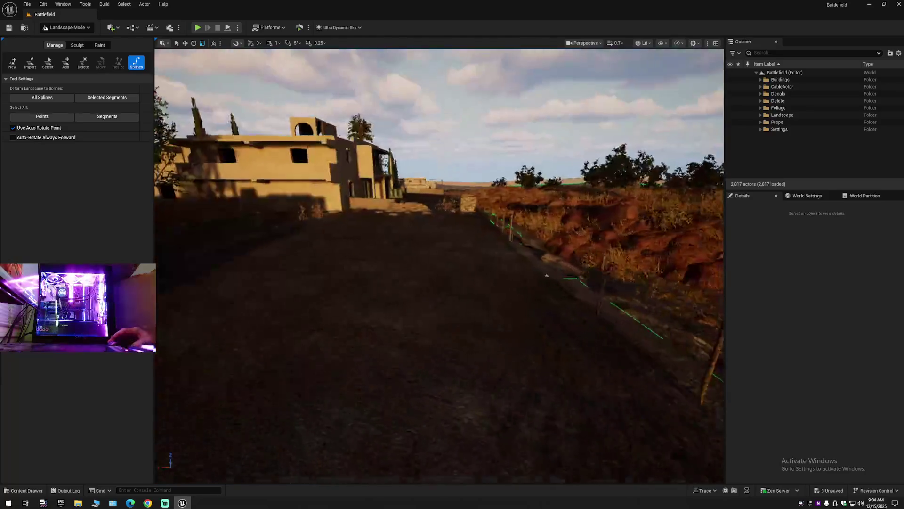
pyautogui.press('w')
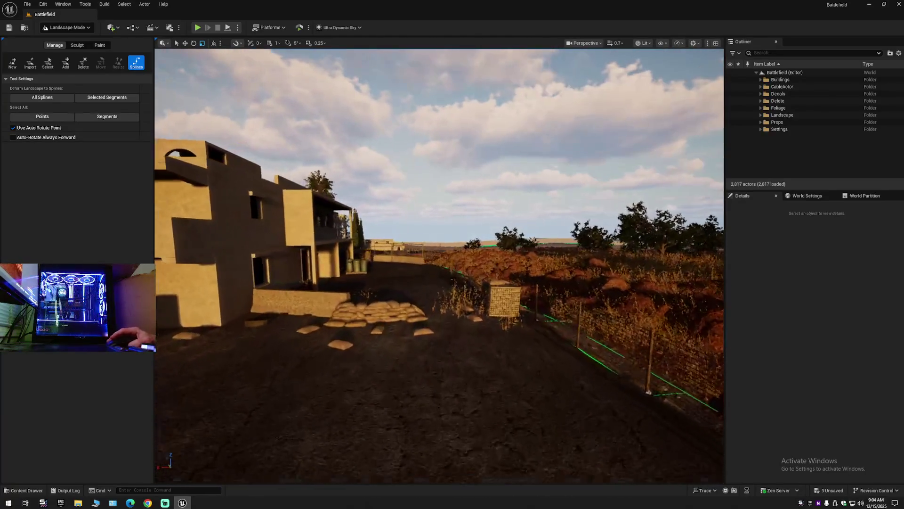
pyautogui.scroll(-1, 439, 265)
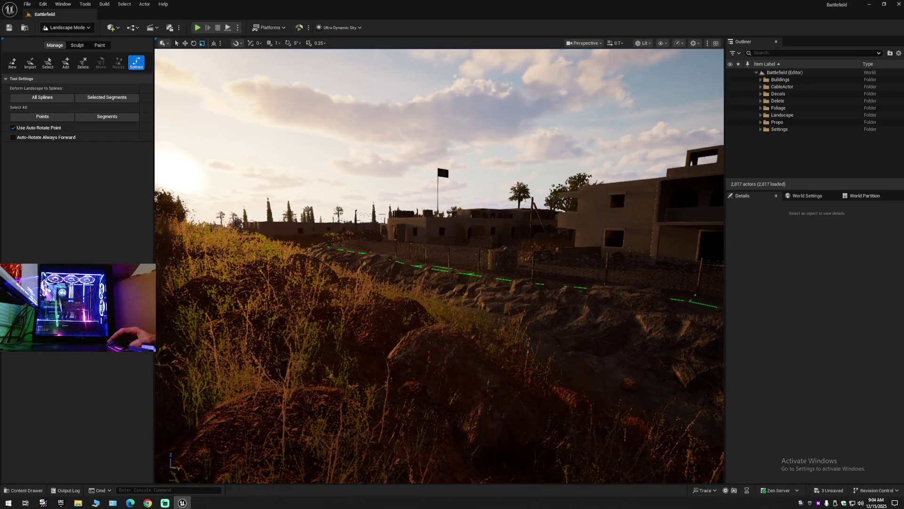
pyautogui.press('w')
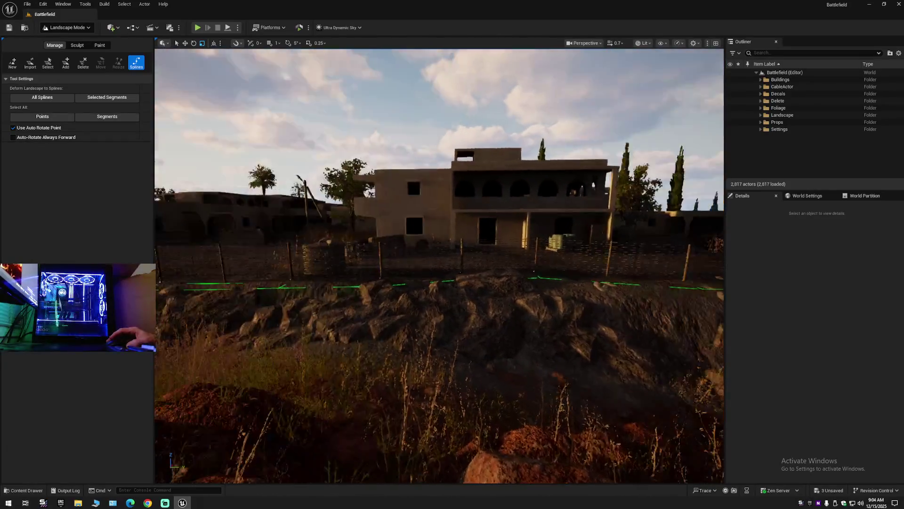
pyautogui.press('a')
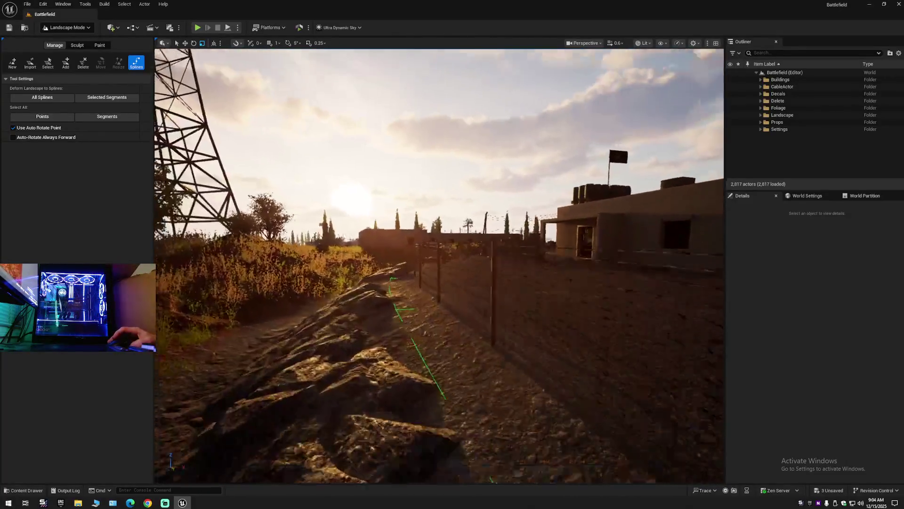
pyautogui.scroll(2, 440, 266)
pyautogui.press('a')
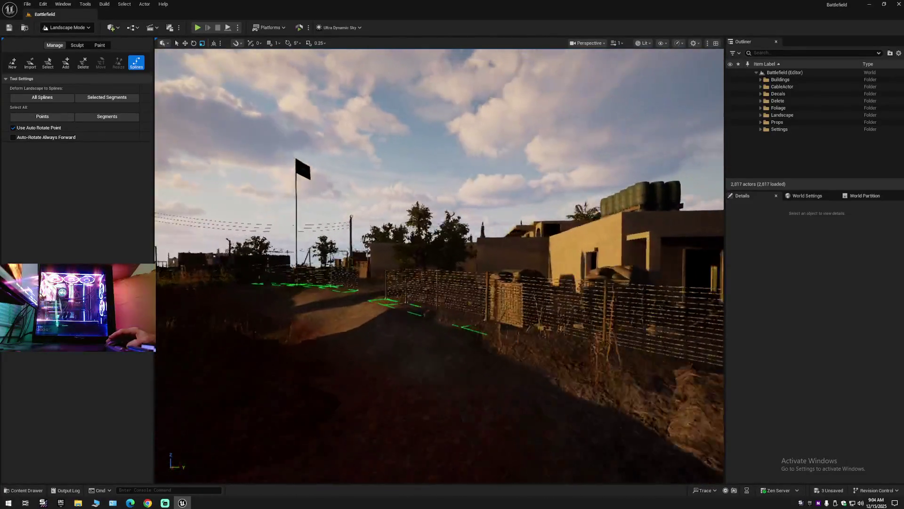
pyautogui.scroll(-1, 439, 265)
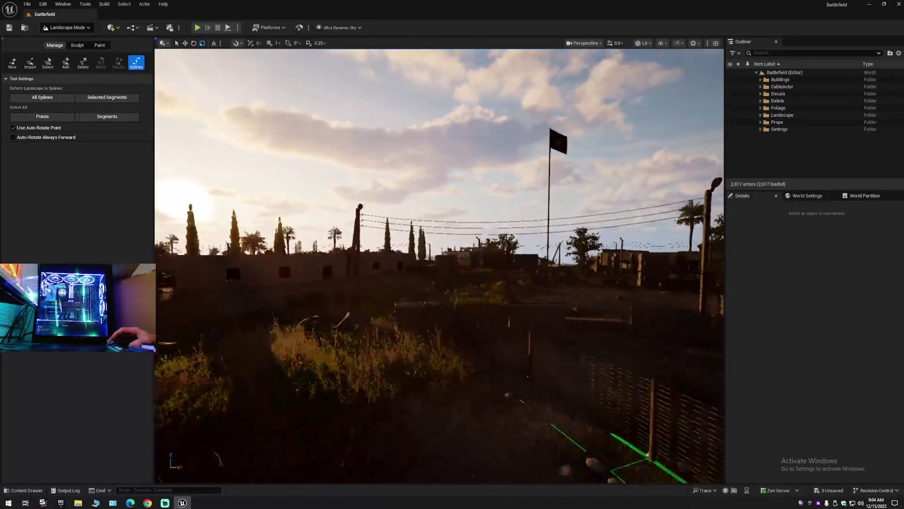
pyautogui.press('w')
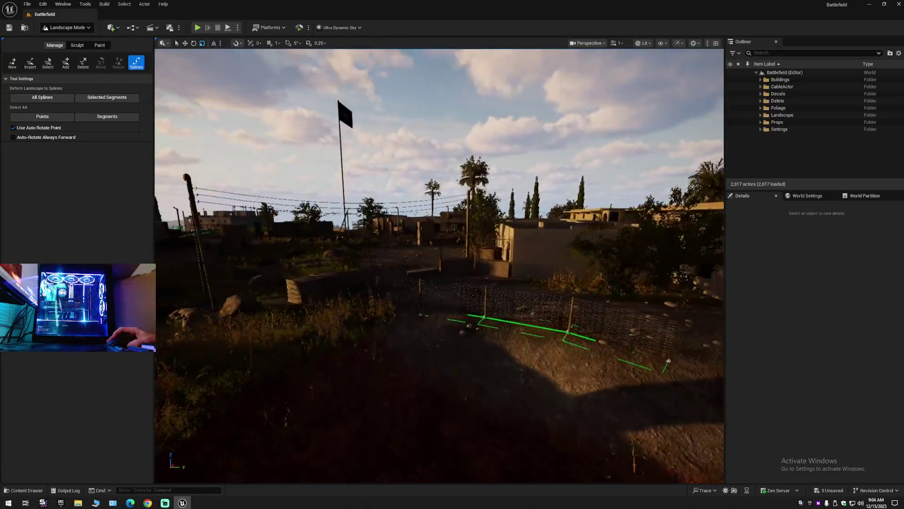
pyautogui.press('d')
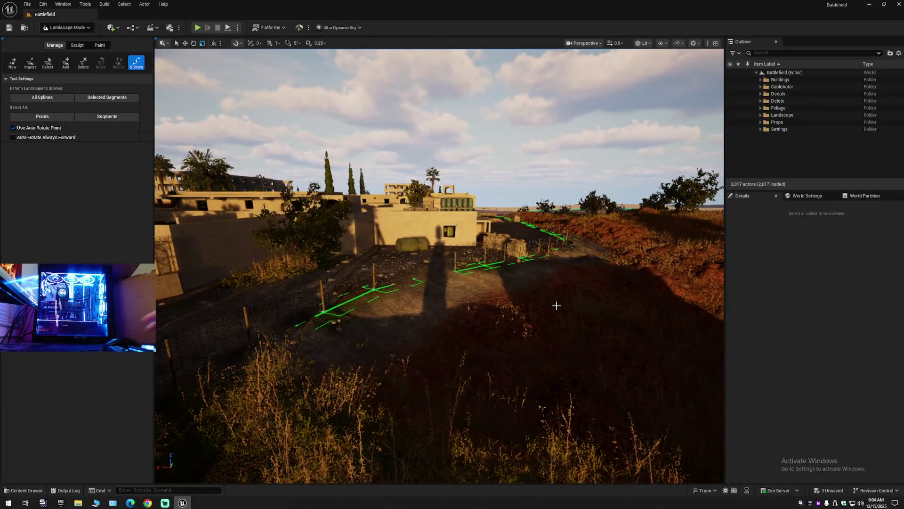
# Step: Review the fence segments over the rooftops in a full-screen viewport, then restore the editor layout
pyautogui.press('F11')
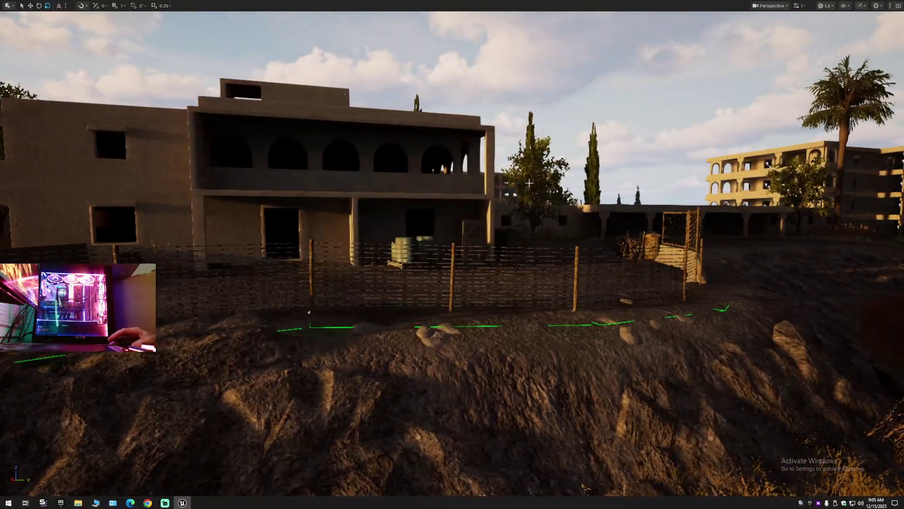
pyautogui.press('F11')
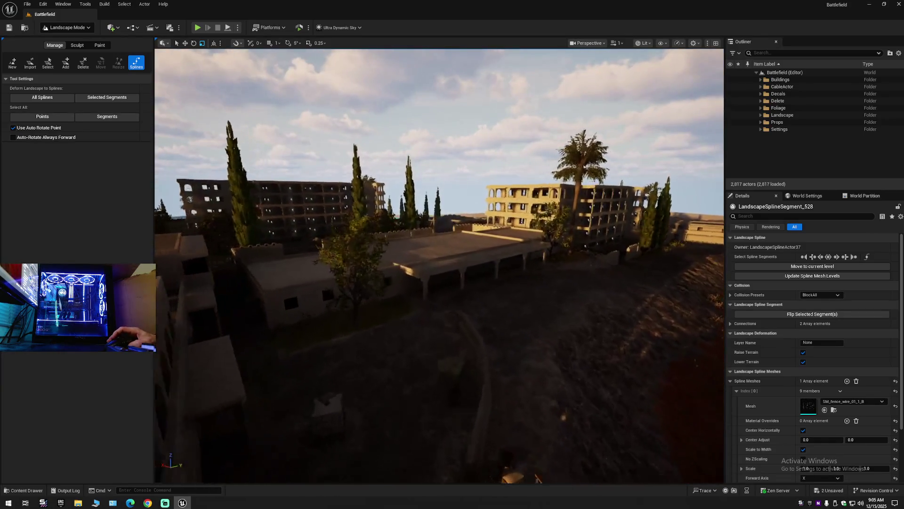
pyautogui.scroll(2, 440, 266)
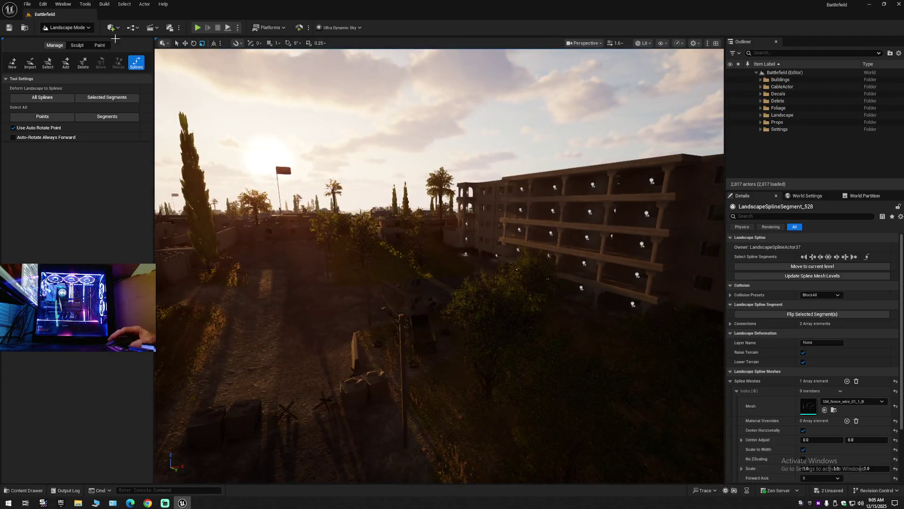
# Step: Switch from landscape editing to Selection Mode and save the level
pyautogui.click(68, 28)
pyautogui.click(67, 40)
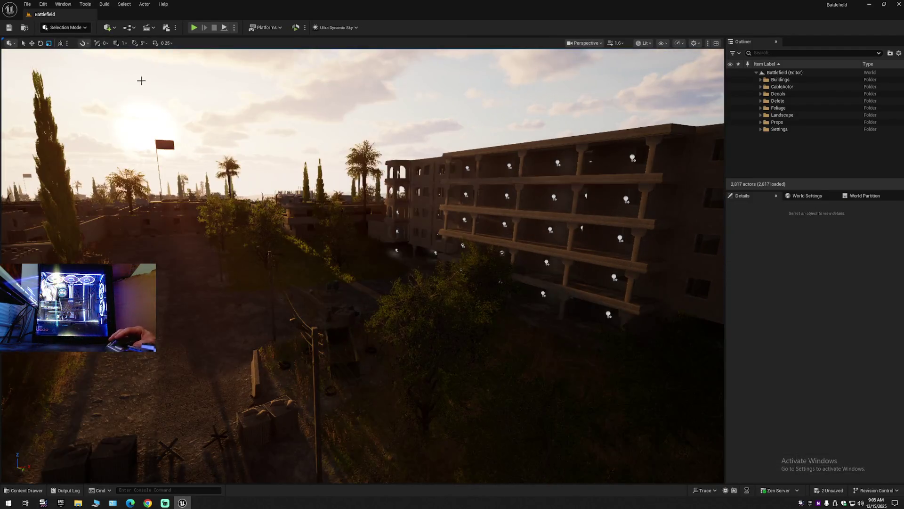
pyautogui.click(13, 30)
pyautogui.click(27, 4)
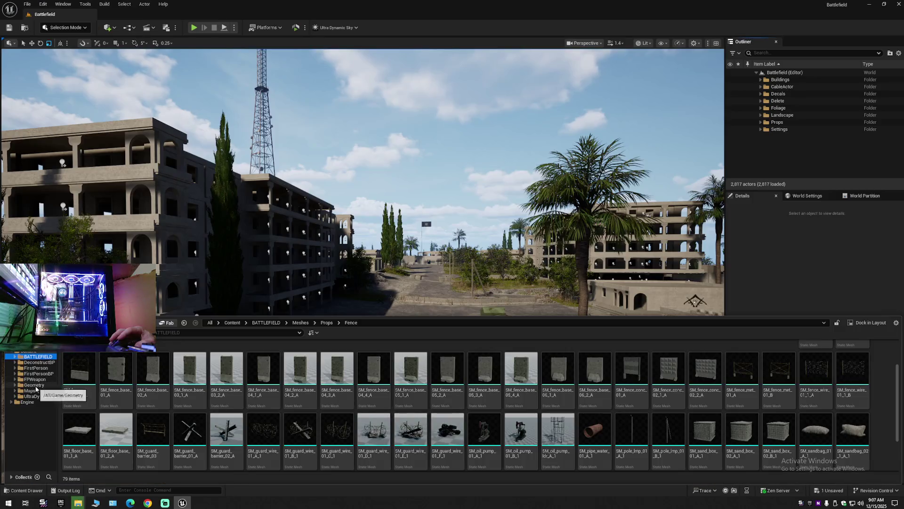
# Step: Place BP_Deconstruct from DeconstructBP > Blueprints on the road and move it into Settings
pyautogui.click(39, 363)
pyautogui.doubleClick(82, 370)
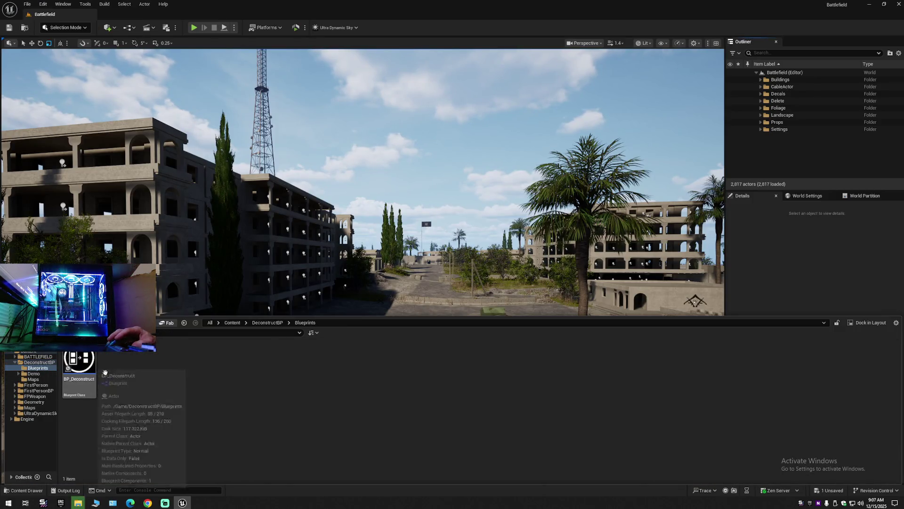
pyautogui.click(83, 364)
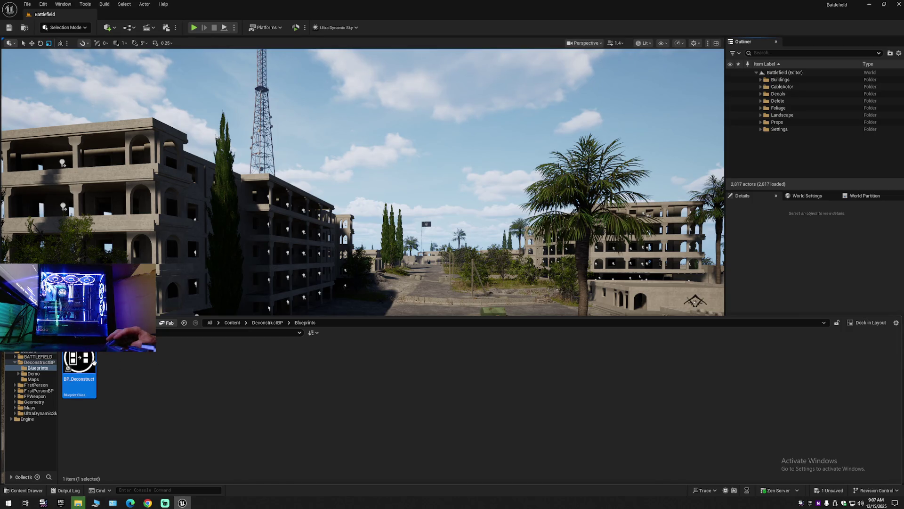
pyautogui.moveTo(79, 361); pyautogui.dragTo(445, 286)
pyautogui.moveTo(785, 140)
pyautogui.mouseDown()
pyautogui.moveTo(783, 130)
pyautogui.moveTo(788, 162)
pyautogui.moveTo(791, 136)
pyautogui.mouseUp()
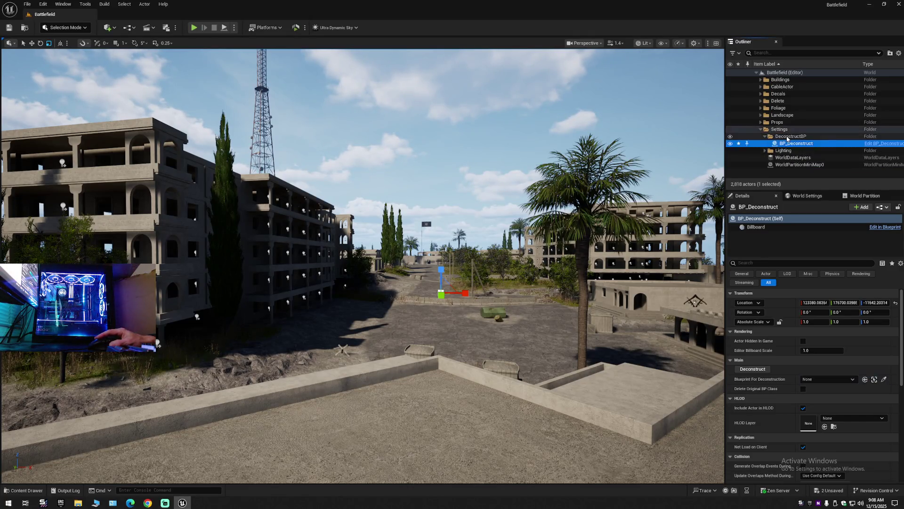
# Step: Select BP_Deconstruct and drag it up along Z high above the road
pyautogui.click(899, 54)
pyautogui.click(830, 84)
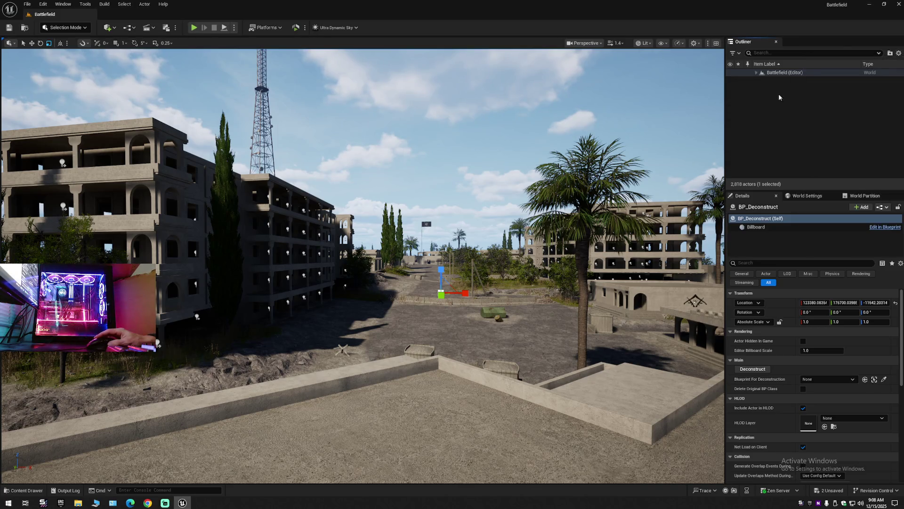
pyautogui.click(757, 72)
pyautogui.click(441, 291)
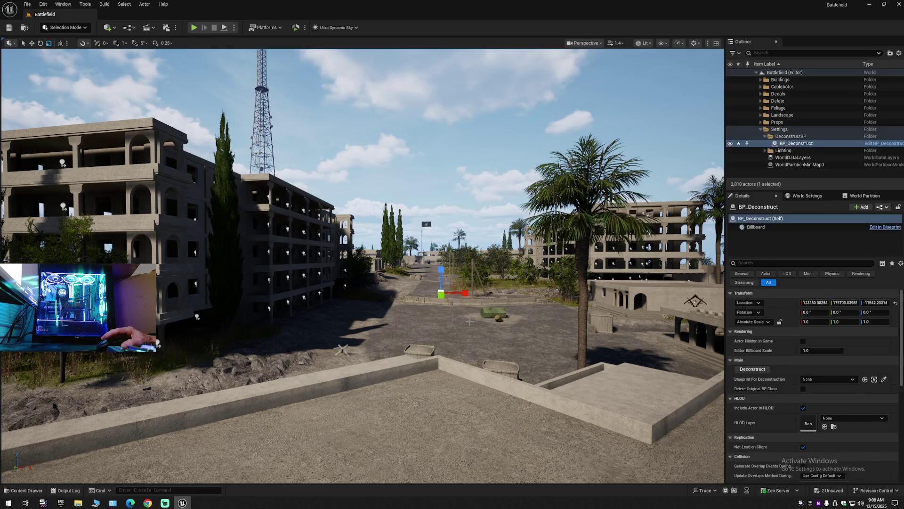
pyautogui.press('w')
pyautogui.moveTo(441, 271); pyautogui.dragTo(441, 75)
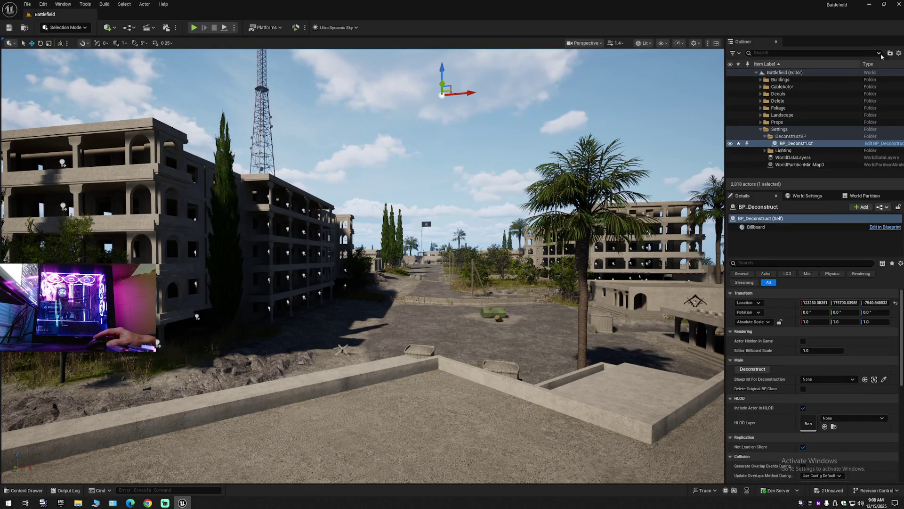
# Step: Collapse the Outliner tree, expand the Battlefield level, and save all changes
pyautogui.click(899, 53)
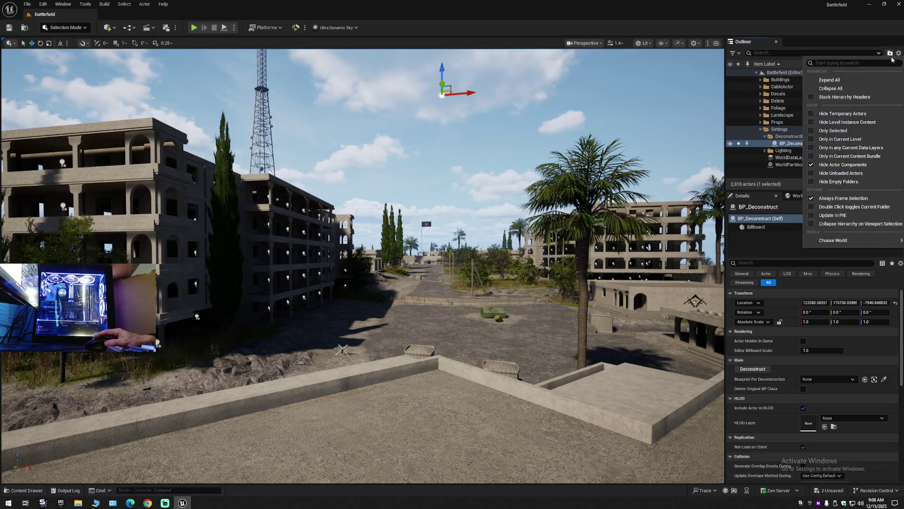
pyautogui.click(829, 87)
pyautogui.click(756, 73)
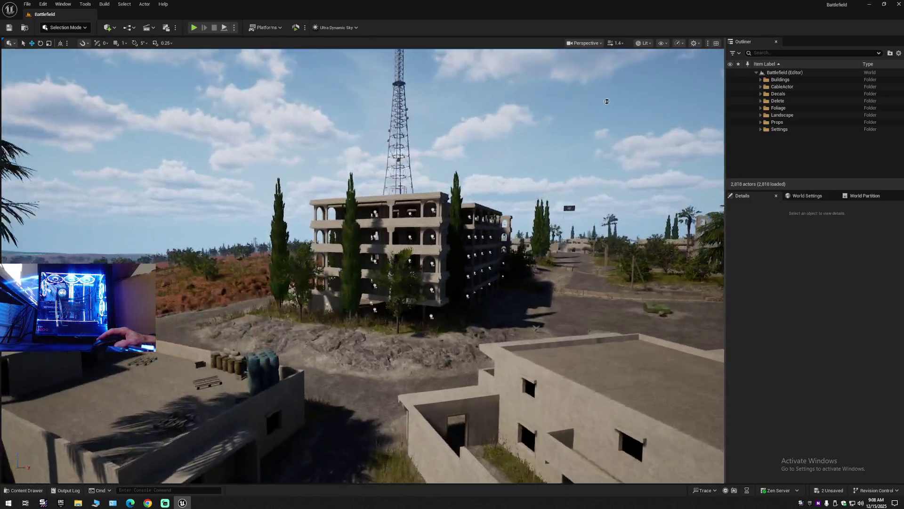
pyautogui.moveTo(414, 277)
pyautogui.mouseDown()
pyautogui.moveTo(401, 255)
pyautogui.moveTo(414, 277)
pyautogui.mouseUp()
pyautogui.hotkey('ctrl', 's')
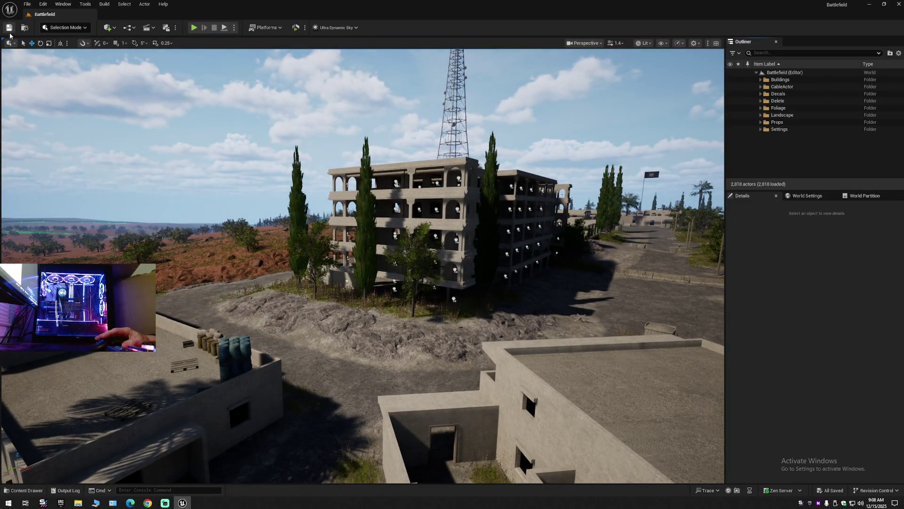
# Step: Save the current level as the existing Battlefield map, confirming the replacement
pyautogui.click(26, 4)
pyautogui.click(26, 4)
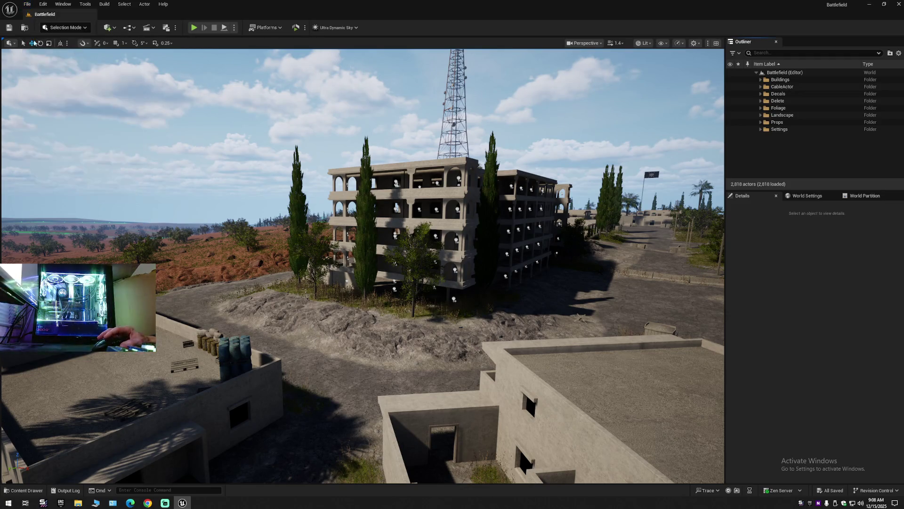
pyautogui.click(27, 4)
pyautogui.click(27, 5)
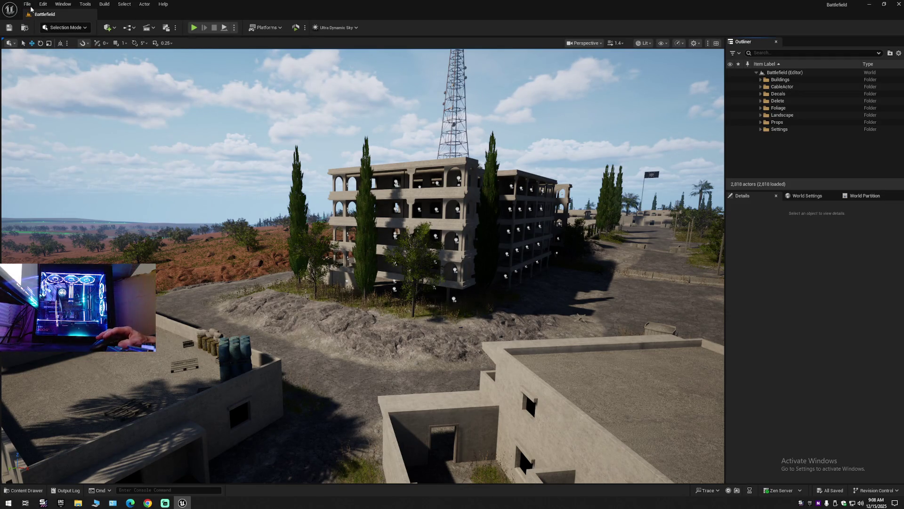
pyautogui.click(27, 4)
pyautogui.click(62, 99)
pyautogui.doubleClick(419, 186)
pyautogui.click(466, 264)
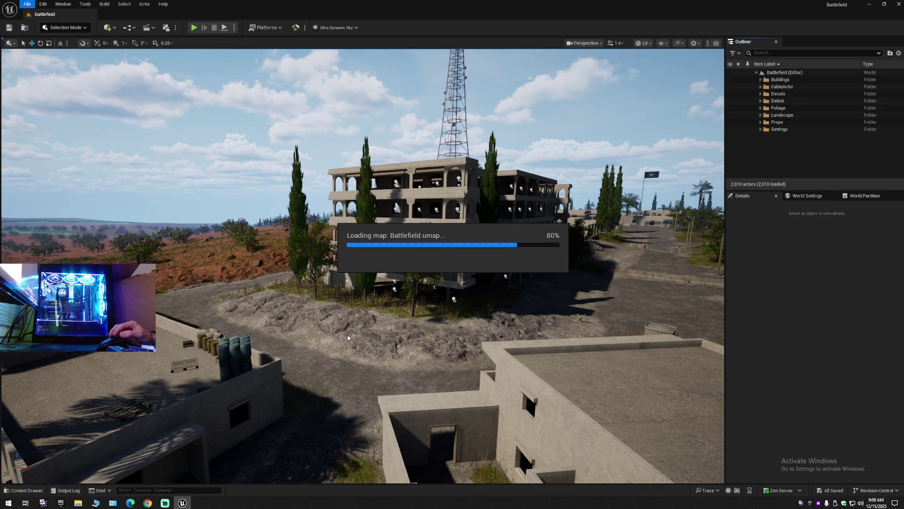
pyautogui.click(83, 504)
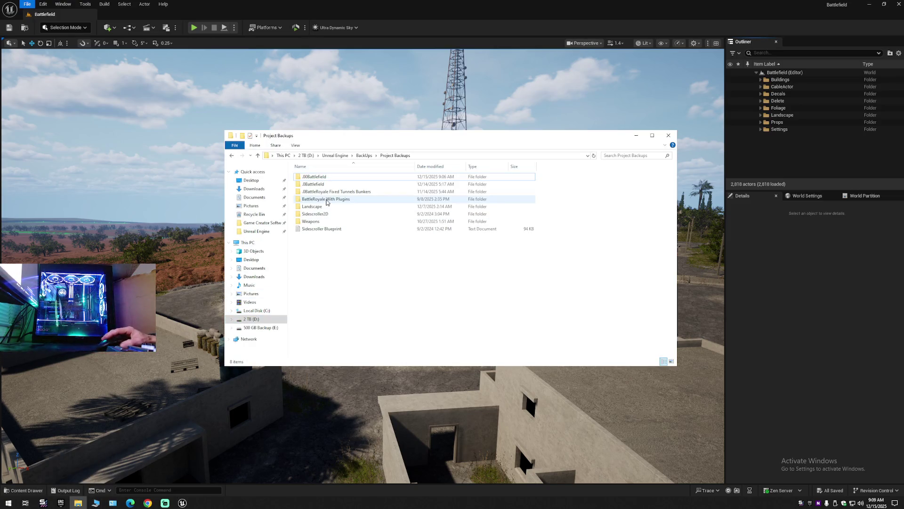
# Step: Browse the .00Battlefield, Desktop and Landscape folders, then go up to the Unreal Engine folder
pyautogui.doubleClick(324, 177)
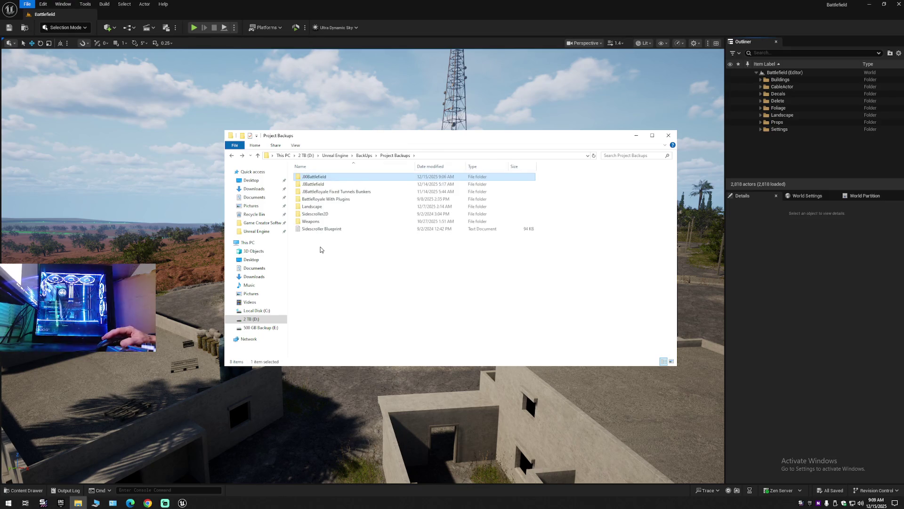
pyautogui.click(251, 180)
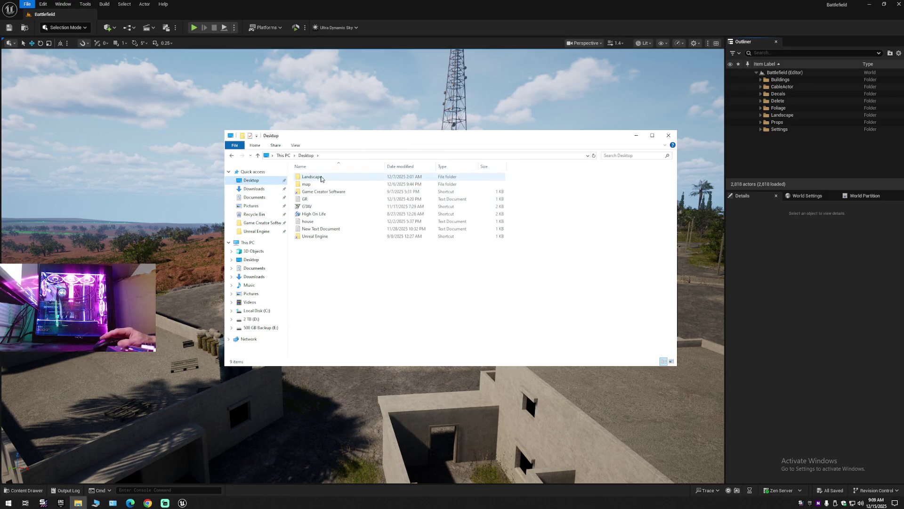
pyautogui.doubleClick(311, 176)
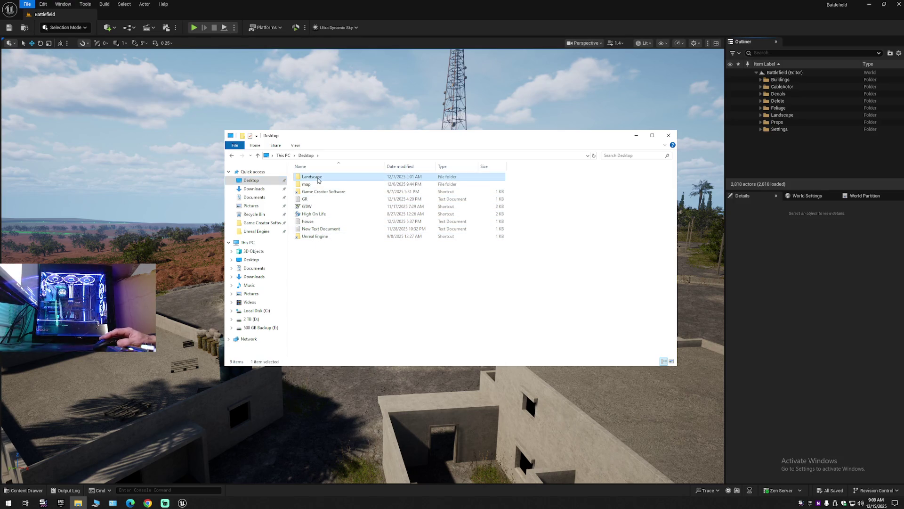
pyautogui.hotkey('alt', 'Left')
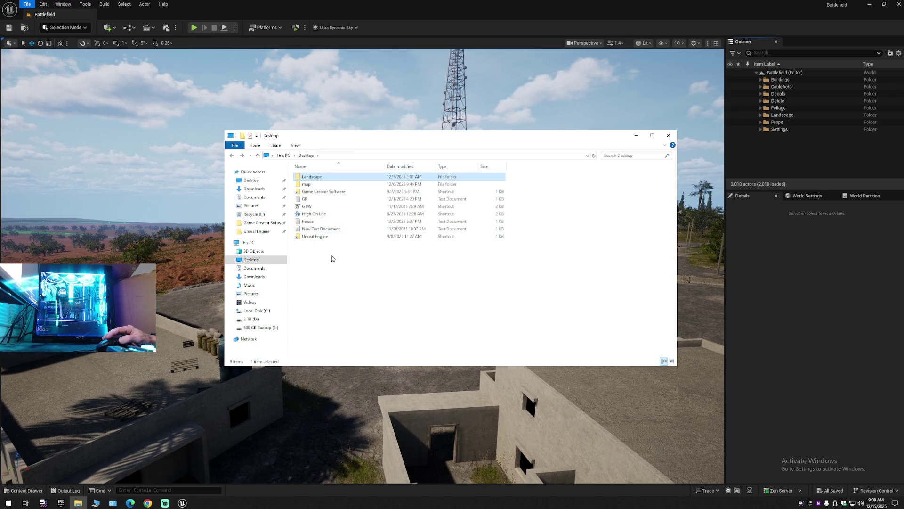
pyautogui.hotkey('alt', 'Left')
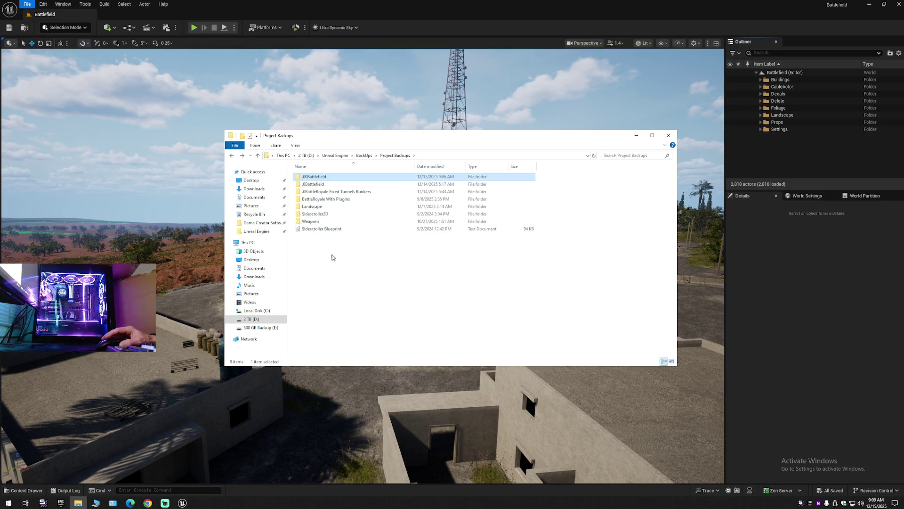
pyautogui.click(332, 258)
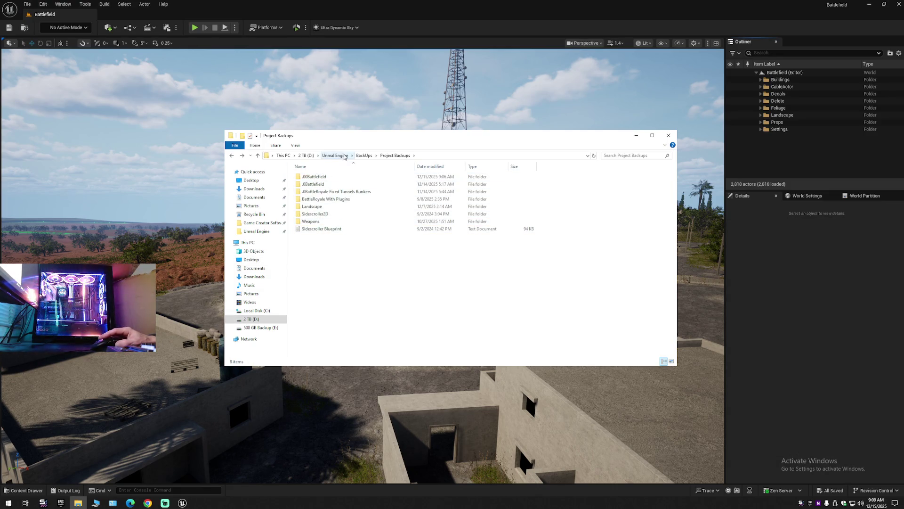
pyautogui.click(345, 156)
# Step: Close Unreal Editor and copy the Battlefield folder from D:\Unreal Engine\Projects
pyautogui.click(601, 85)
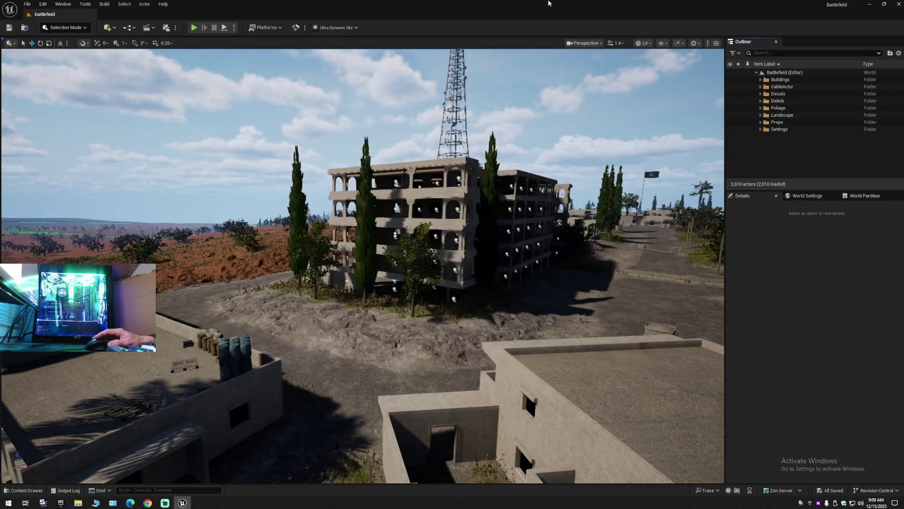
pyautogui.moveTo(600, 85); pyautogui.dragTo(607, 84)
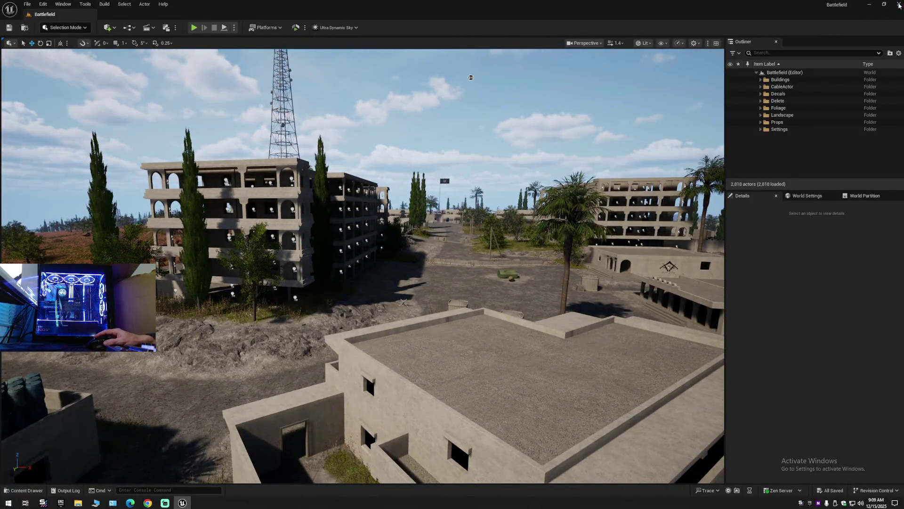
pyautogui.click(899, 5)
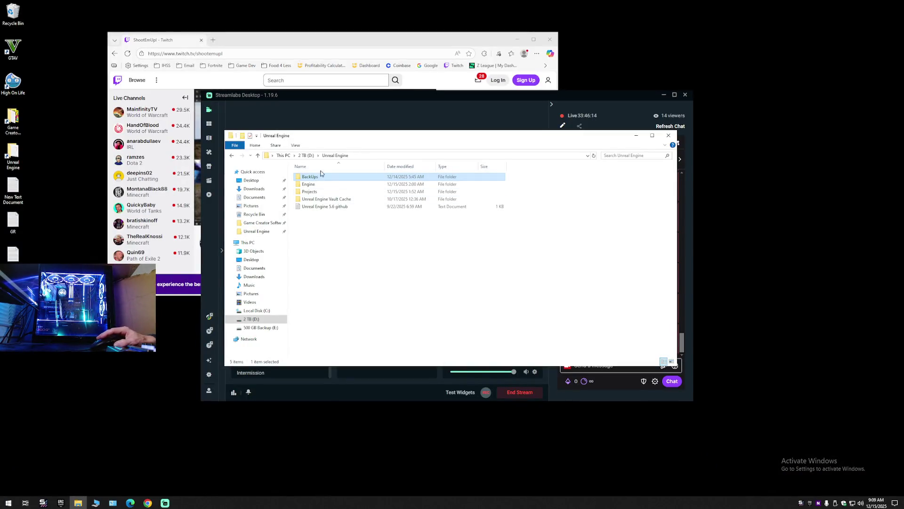
pyautogui.click(259, 231)
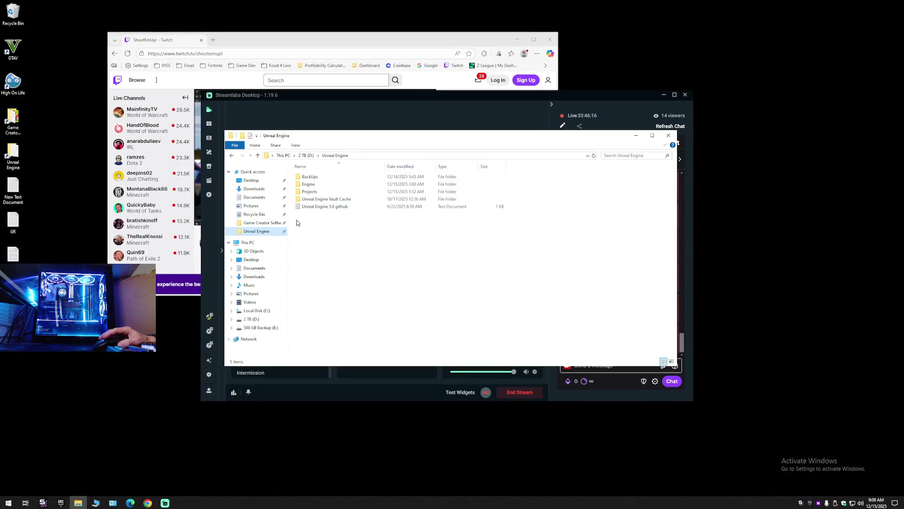
pyautogui.doubleClick(311, 191)
pyautogui.rightClick(320, 177)
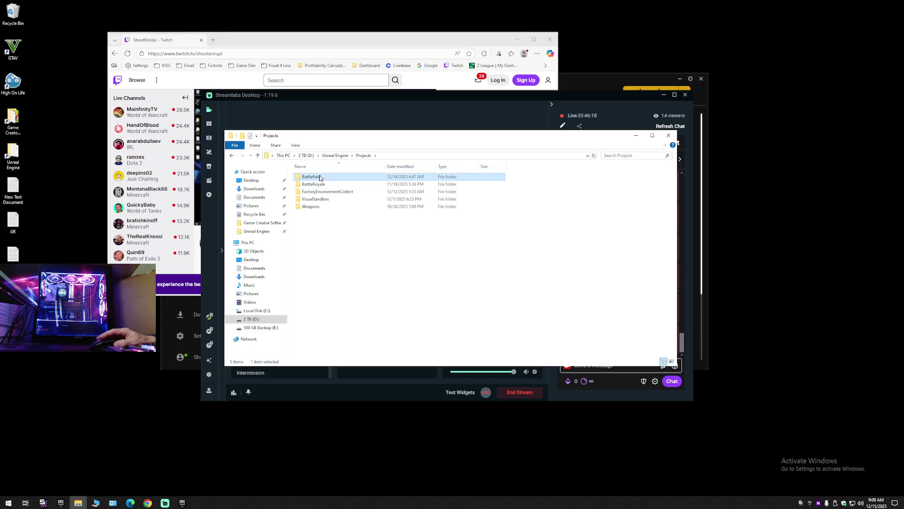
pyautogui.click(334, 352)
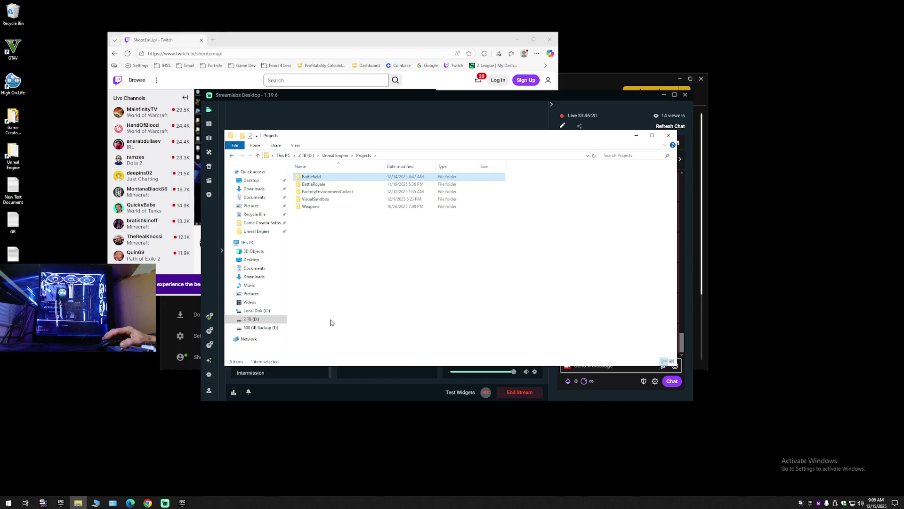
# Step: Paste the Battlefield project copy into BackUps\Project Backups\.00Battlefield
pyautogui.click(335, 156)
pyautogui.doubleClick(316, 177)
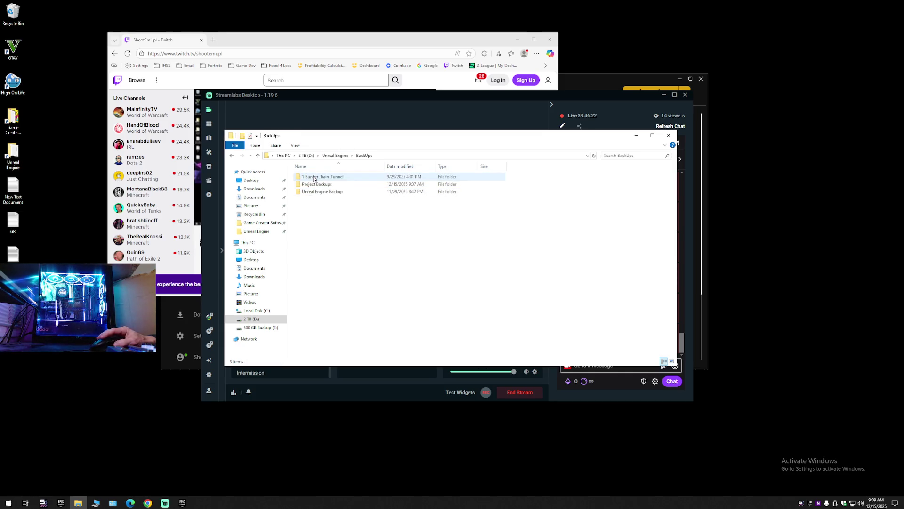
pyautogui.doubleClick(312, 184)
pyautogui.doubleClick(314, 177)
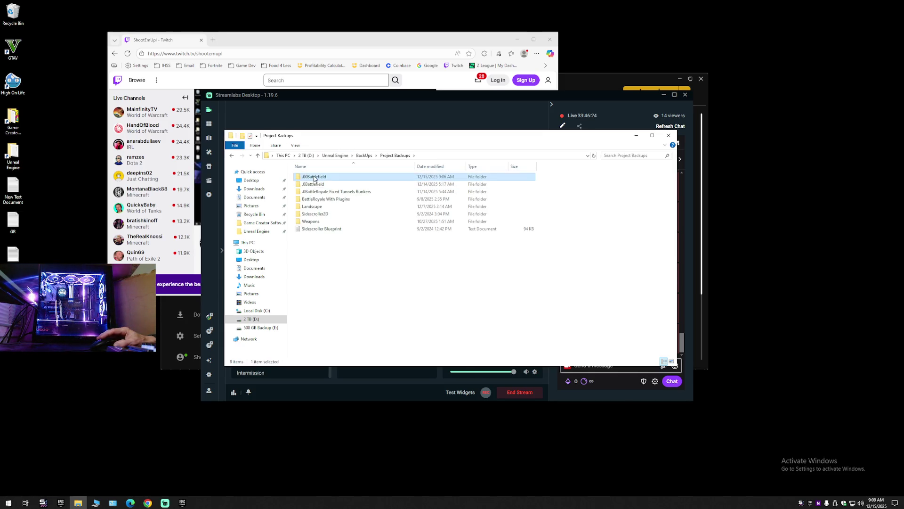
pyautogui.rightClick(373, 227)
pyautogui.click(394, 276)
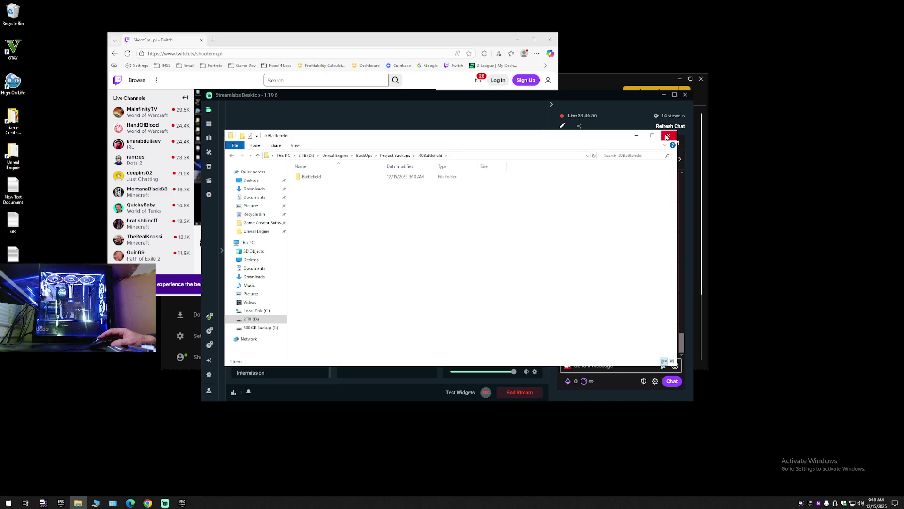
# Step: Open the copied Battlefield folder and check the project file's properties
pyautogui.doubleClick(309, 176)
pyautogui.rightClick(305, 221)
pyautogui.click(332, 388)
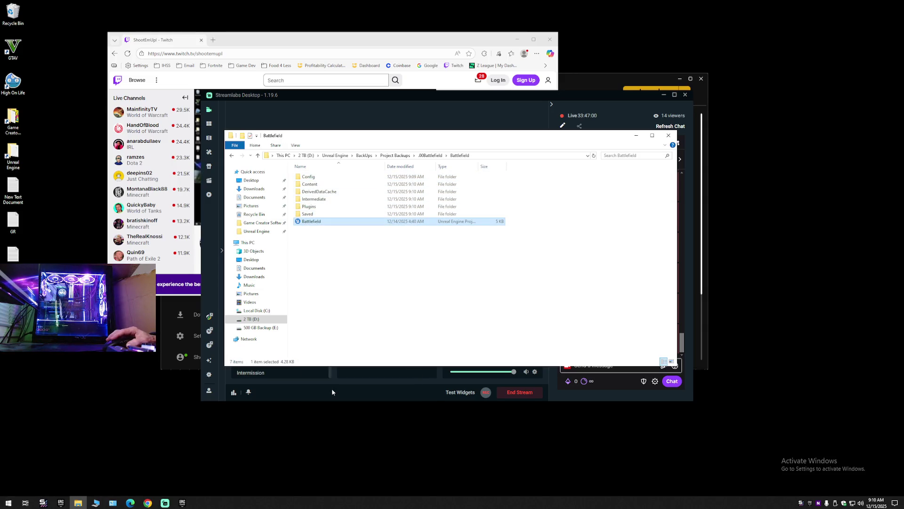
pyautogui.click(430, 227)
# Step: Read Battlefield.uproject's plugin list in Notepad, then close Notepad and the folder window
pyautogui.rightClick(318, 221)
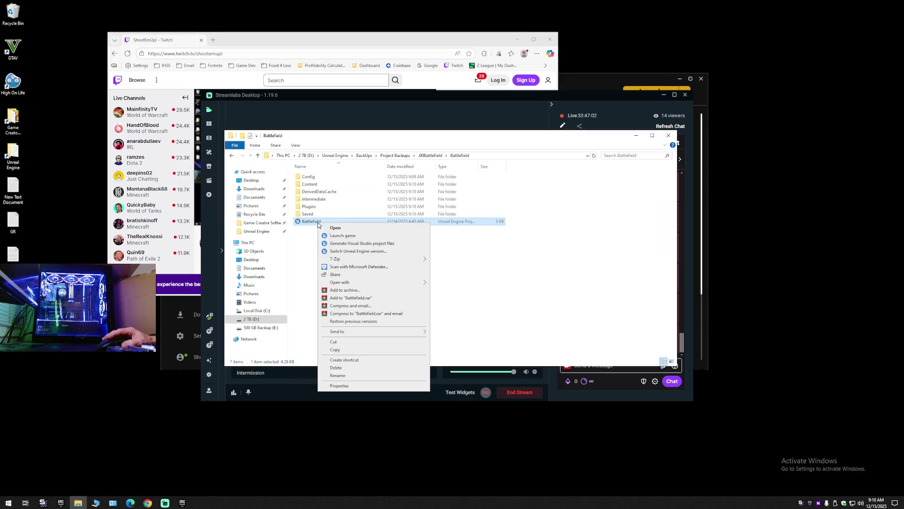
pyautogui.moveTo(343, 260)
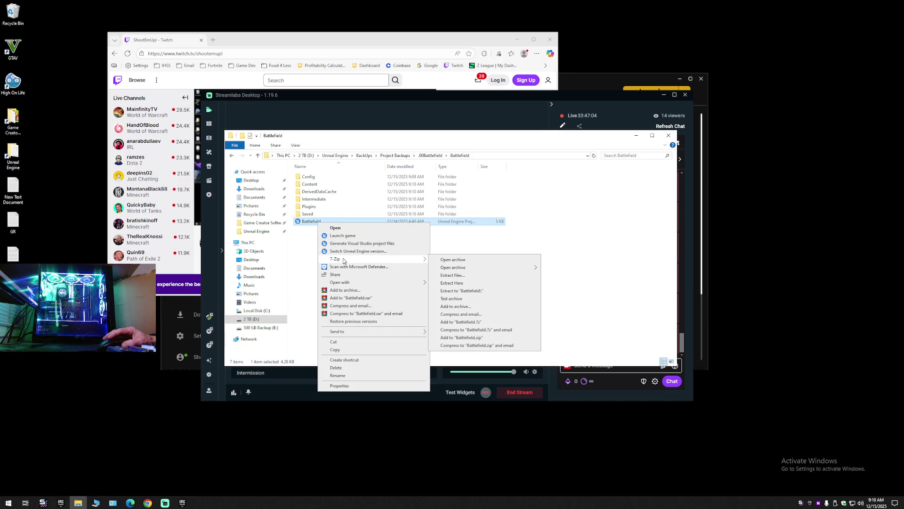
pyautogui.moveTo(344, 285)
pyautogui.click(444, 284)
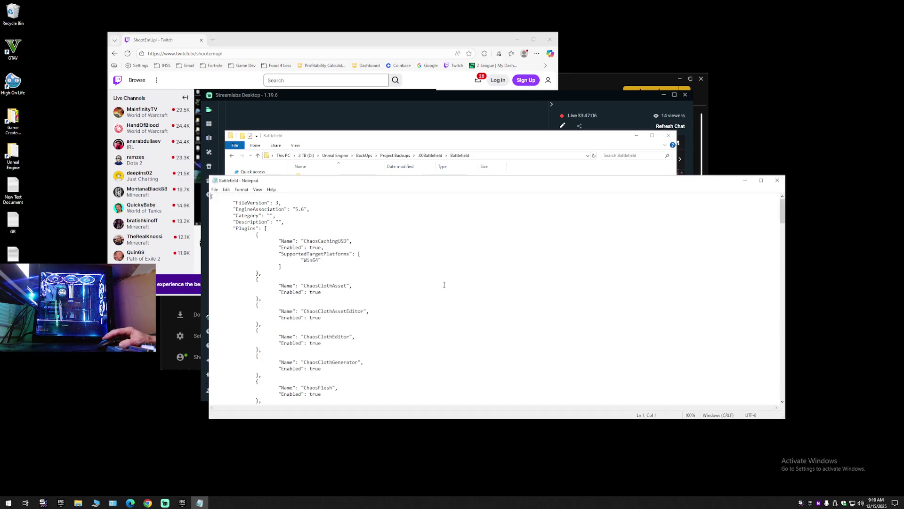
pyautogui.scroll(-15, 392, 278)
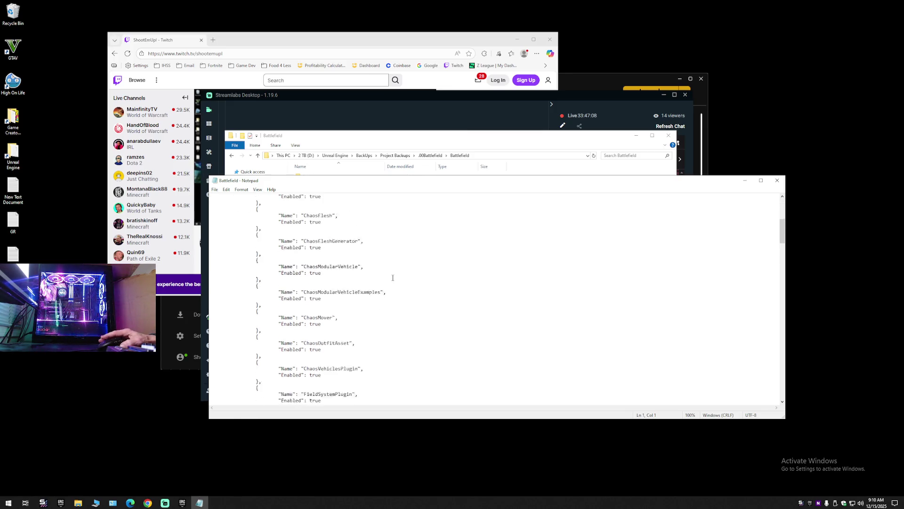
pyautogui.scroll(-10, 393, 278)
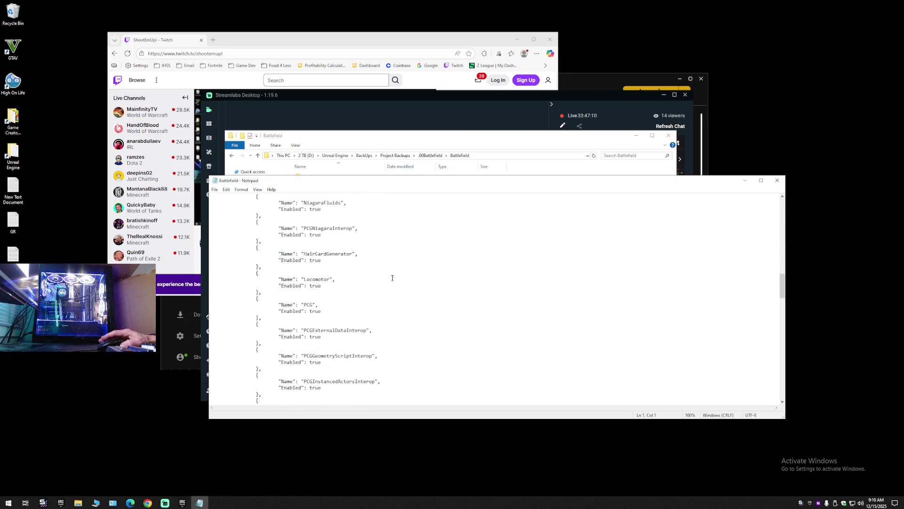
pyautogui.moveTo(781, 285)
pyautogui.mouseDown()
pyautogui.moveTo(780, 390)
pyautogui.moveTo(781, 207)
pyautogui.mouseUp()
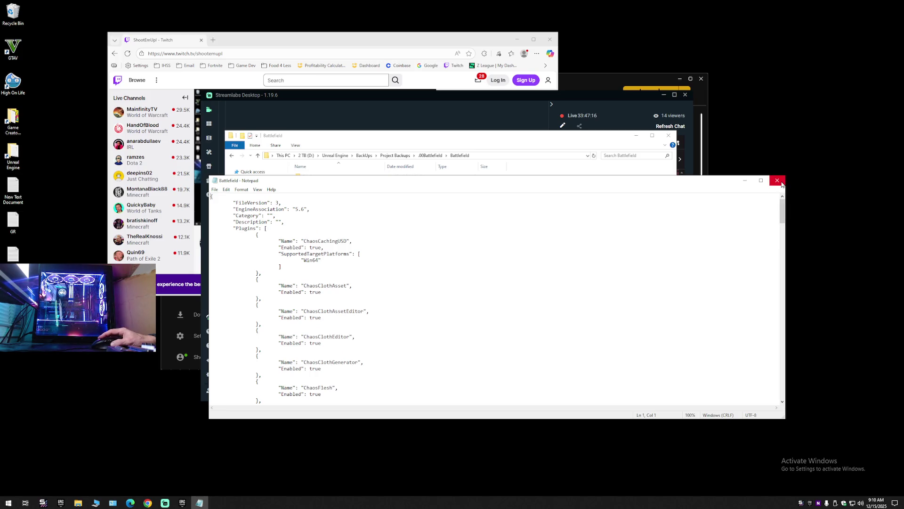
pyautogui.click(781, 183)
pyautogui.click(669, 135)
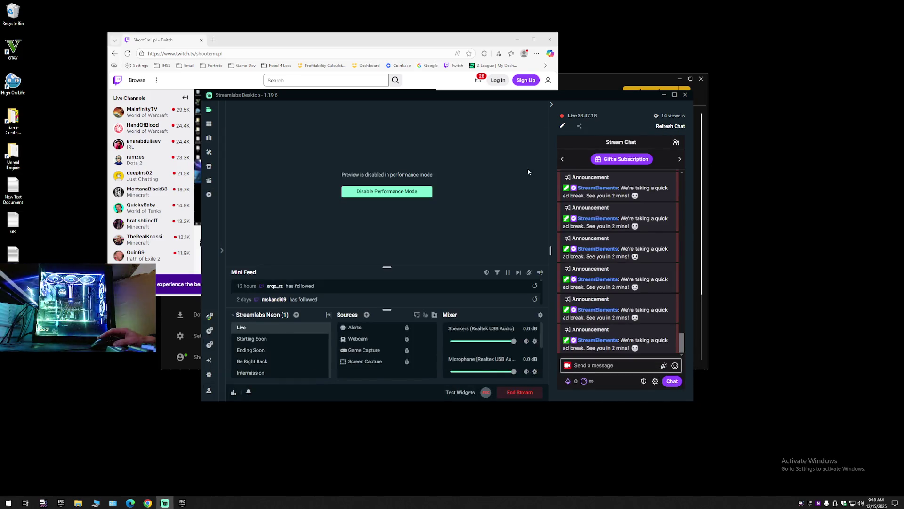
# Step: Launch the Battlefield project from the Epic Games Launcher library in Unreal Engine 5.6.1
pyautogui.click(581, 84)
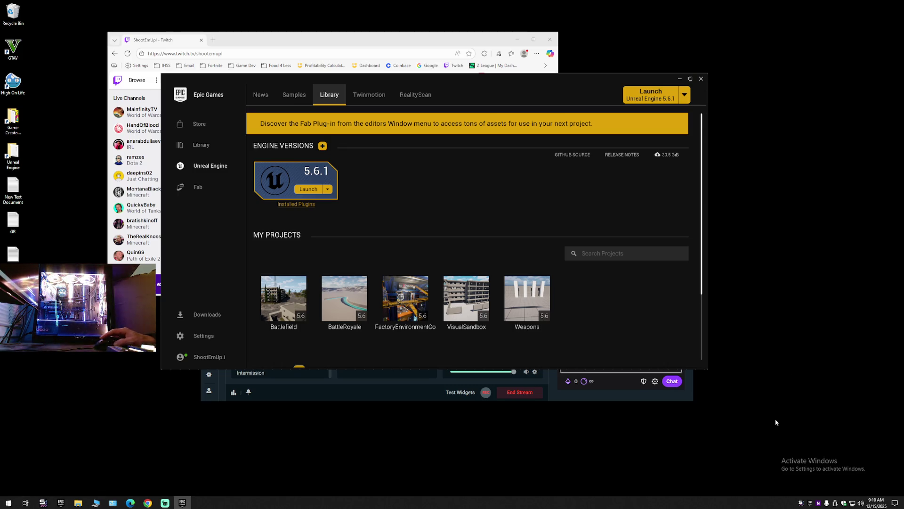
pyautogui.click(701, 79)
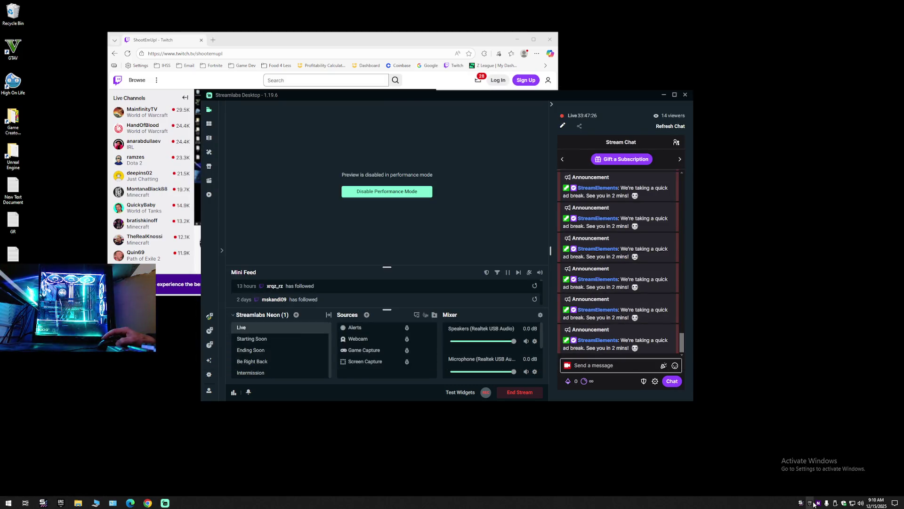
pyautogui.click(813, 504)
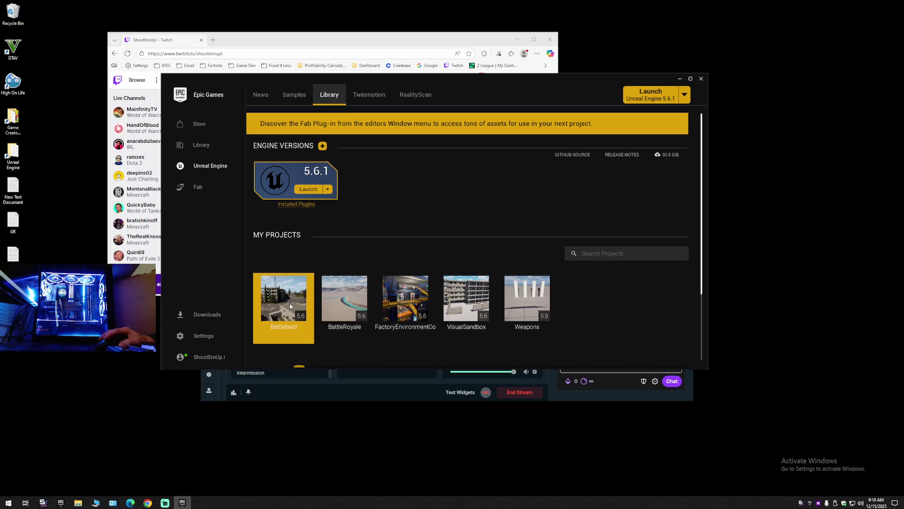
pyautogui.doubleClick(290, 306)
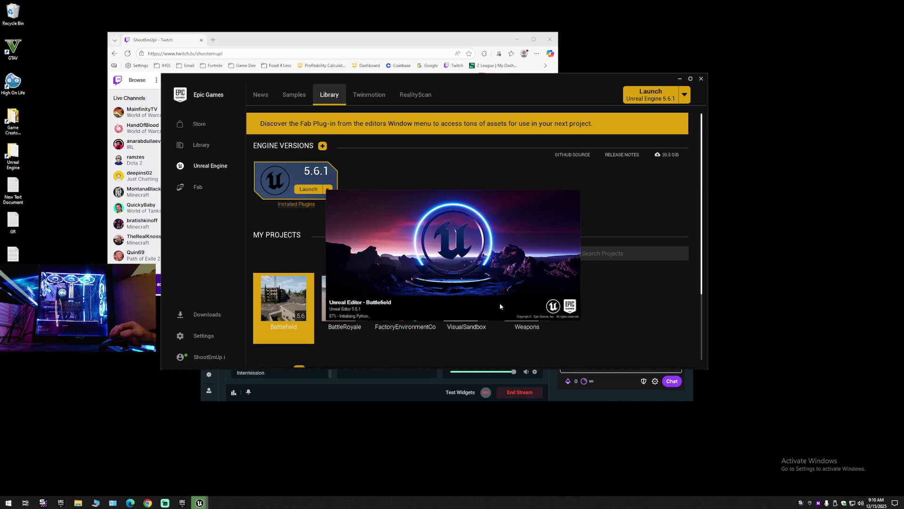
# Step: Shift the launcher and streaming windows left, keeping the launcher in front
pyautogui.moveTo(509, 86)
pyautogui.mouseDown()
pyautogui.moveTo(451, 81)
pyautogui.moveTo(468, 83)
pyautogui.mouseUp()
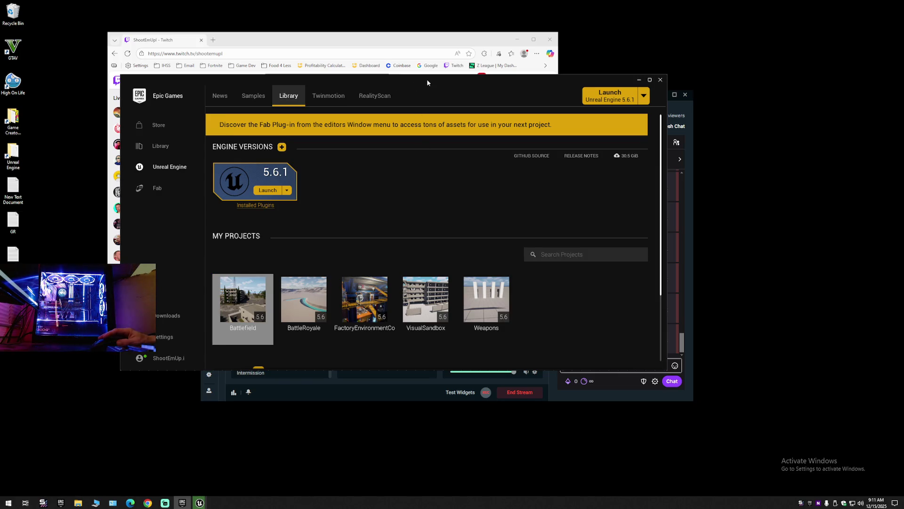
pyautogui.moveTo(427, 83); pyautogui.dragTo(405, 81)
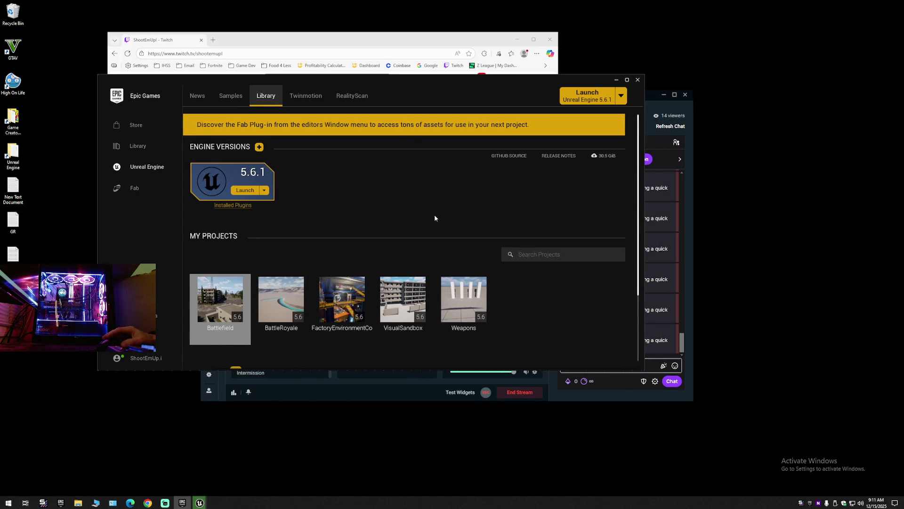
pyautogui.moveTo(651, 95); pyautogui.dragTo(595, 95)
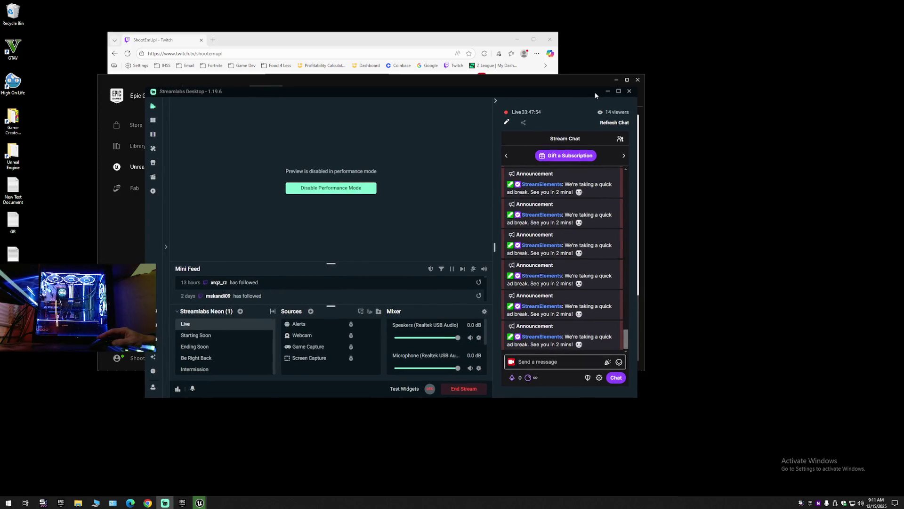
pyautogui.click(595, 83)
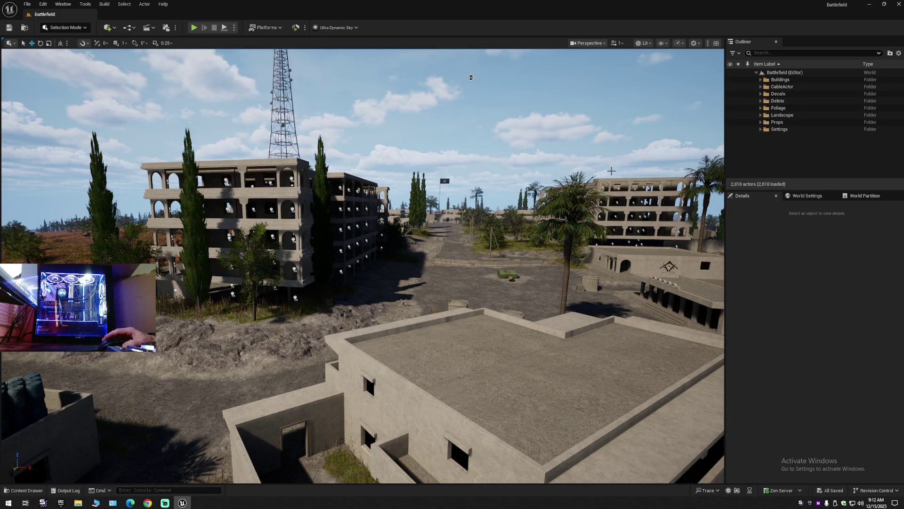
# Step: Fly the viewport over the desert town down to the dark barrier wall on the slope
pyautogui.moveTo(470, 77)
pyautogui.mouseDown()
pyautogui.moveTo(459, 76)
pyautogui.moveTo(384, 146)
pyautogui.moveTo(388, 196)
pyautogui.moveTo(458, 277)
pyautogui.moveTo(466, 193)
pyautogui.mouseUp()
pyautogui.scroll(2, 458, 277)
pyautogui.scroll(-1, 459, 235)
pyautogui.scroll(2, 466, 212)
pyautogui.scroll(1, 466, 193)
pyautogui.moveTo(535, 240); pyautogui.dragTo(535, 240)
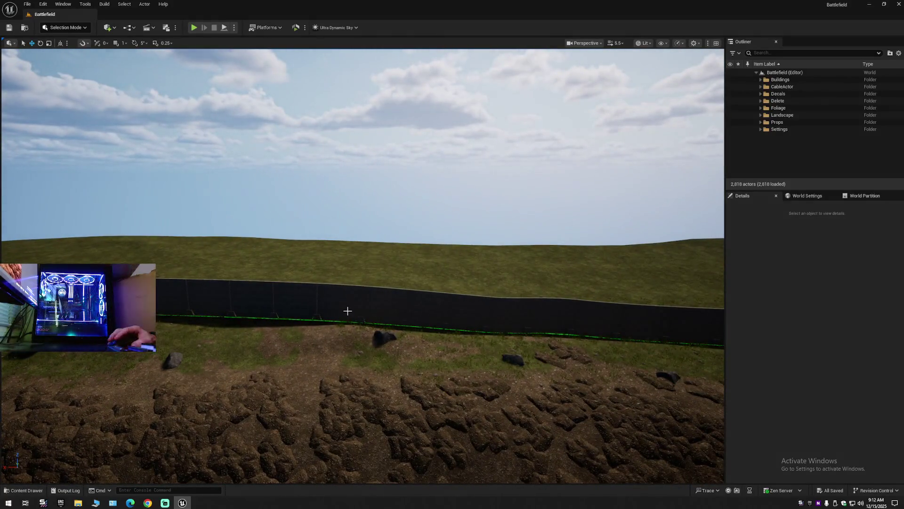
# Step: Switch to Landscape Mode, enter Manage > Splines, and select a control point on the barrier wall
pyautogui.click(348, 311)
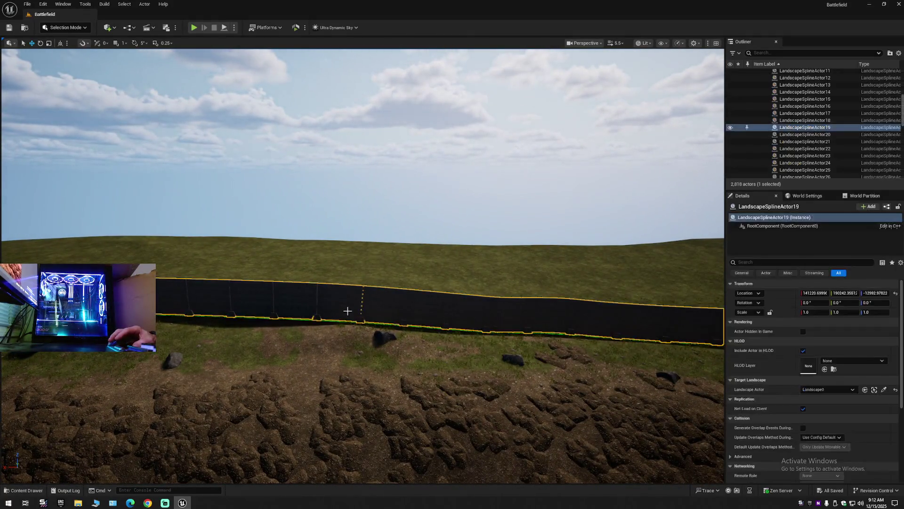
pyautogui.click(65, 27)
pyautogui.click(80, 61)
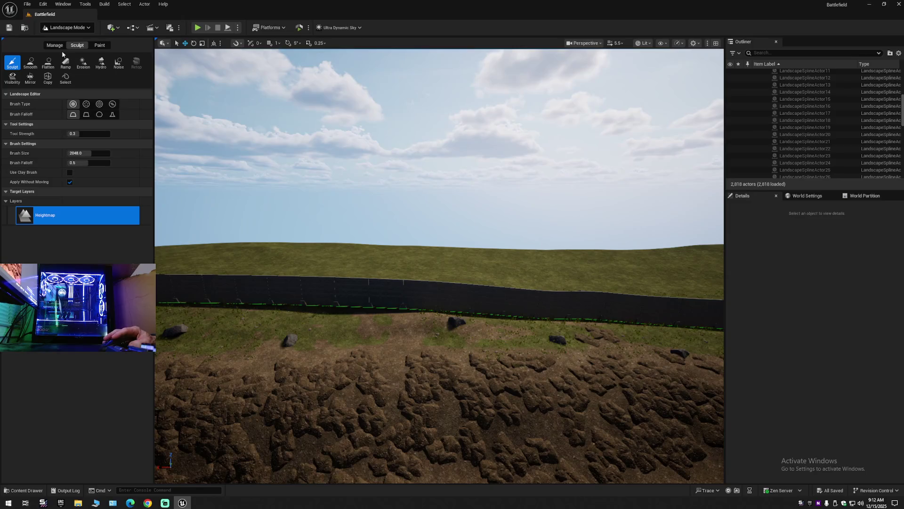
pyautogui.click(54, 45)
pyautogui.click(136, 63)
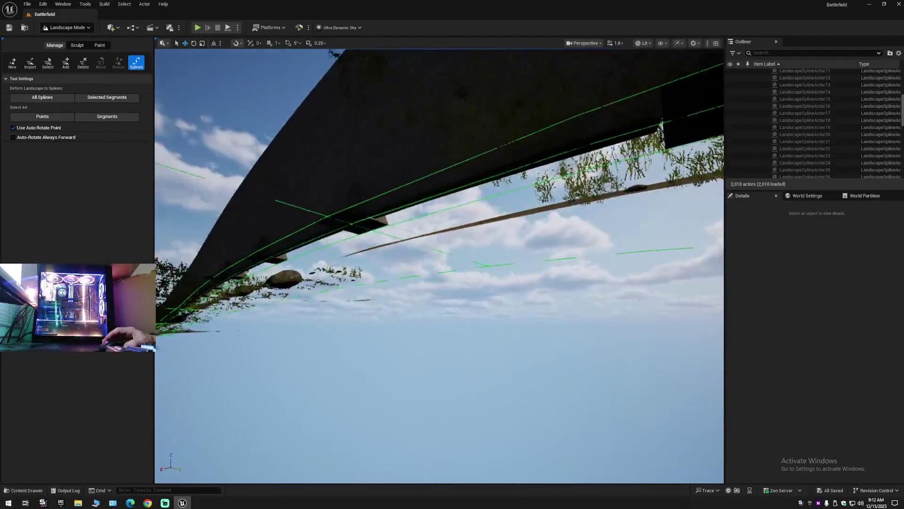
pyautogui.scroll(-2, 439, 266)
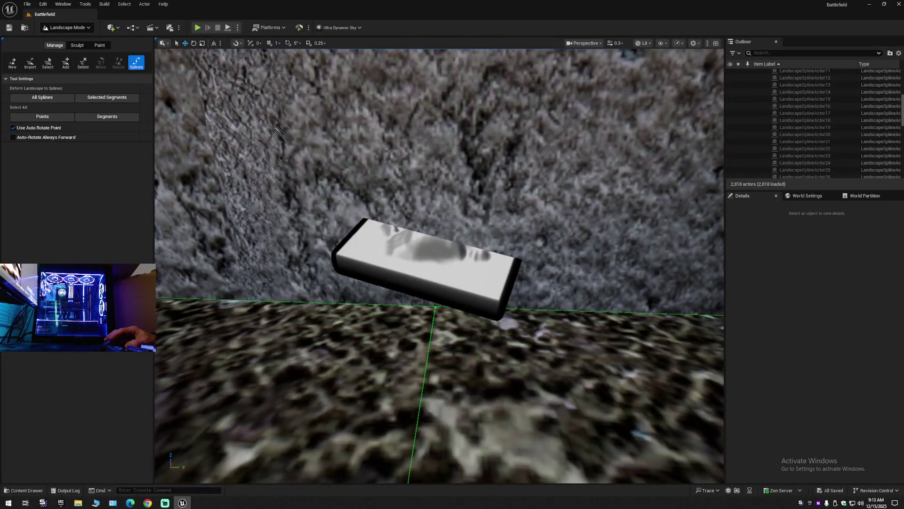
pyautogui.click(436, 307)
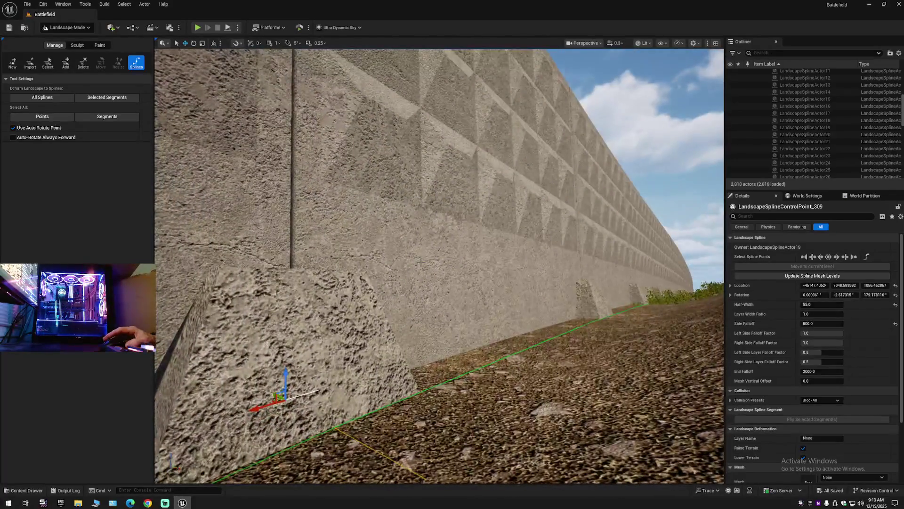
# Step: Select all 48 wall spline control points and raise them with the Z gizmo
pyautogui.hotkey('ctrl', 'a')
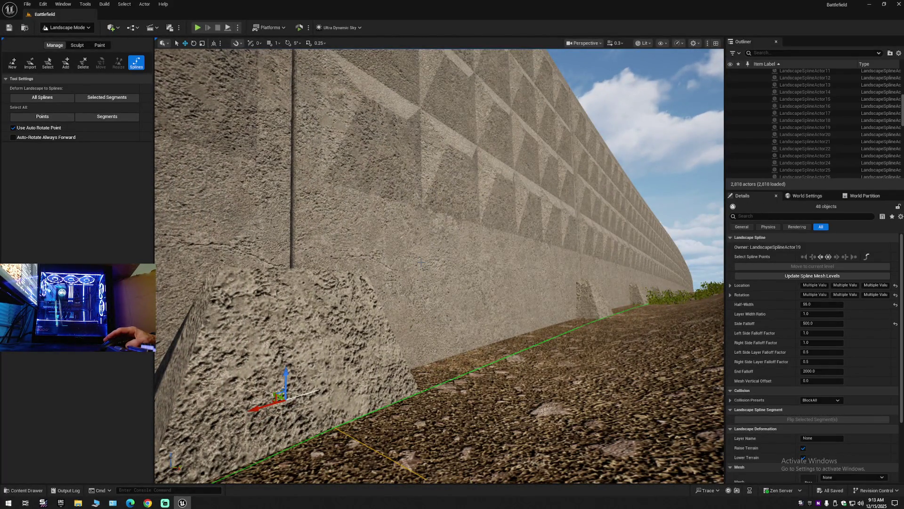
pyautogui.moveTo(449, 282)
pyautogui.mouseDown()
pyautogui.moveTo(424, 287)
pyautogui.moveTo(457, 276)
pyautogui.moveTo(454, 299)
pyautogui.mouseUp()
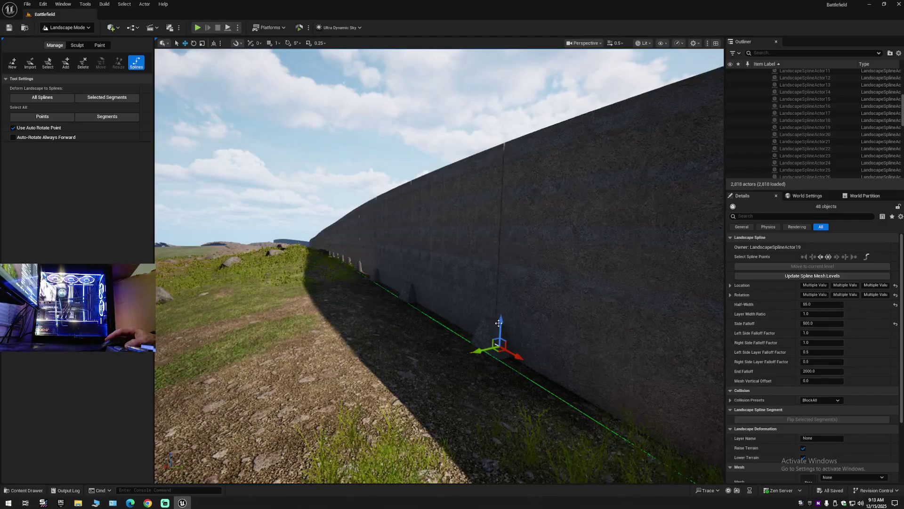
pyautogui.moveTo(500, 325)
pyautogui.mouseDown()
pyautogui.moveTo(496, 157)
pyautogui.moveTo(457, 180)
pyautogui.moveTo(424, 181)
pyautogui.moveTo(528, 181)
pyautogui.mouseUp()
pyautogui.moveTo(426, 214); pyautogui.dragTo(425, 214)
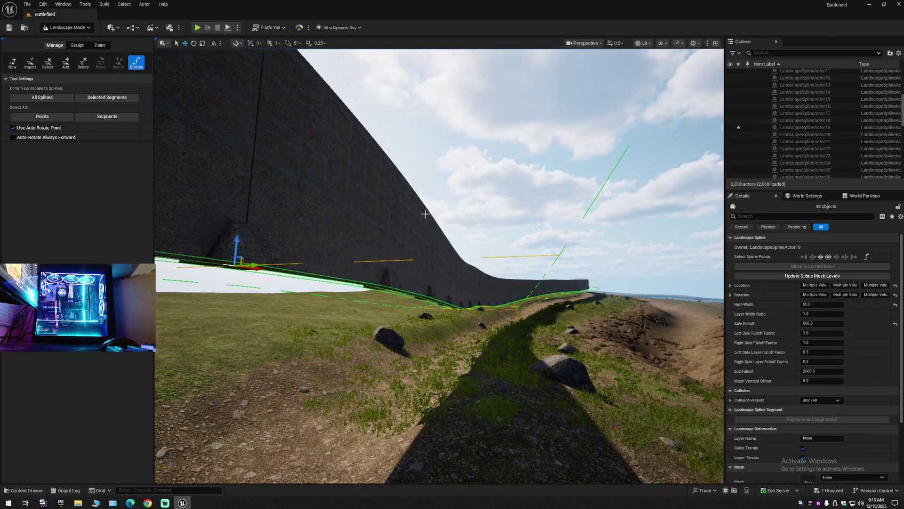
# Step: Start deleting the points but cancel both join prompts, leaving the spline intact
pyautogui.press('Delete')
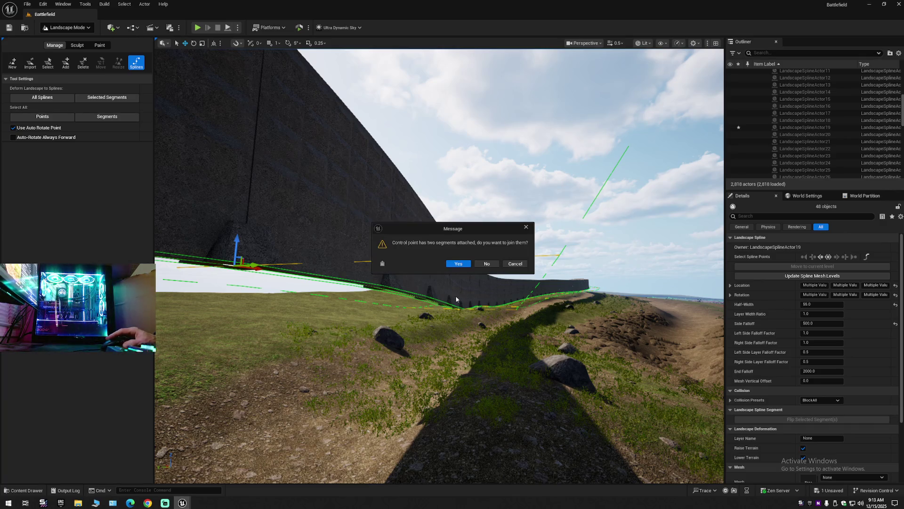
pyautogui.click(515, 264)
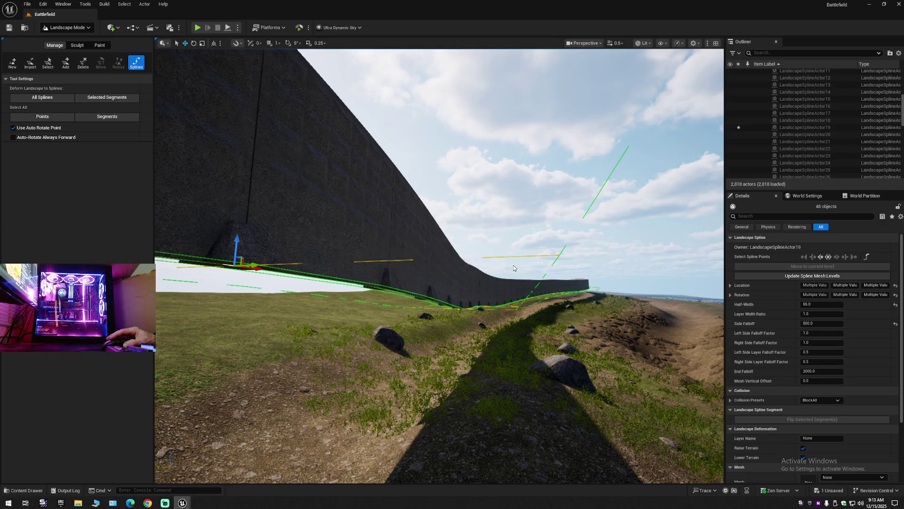
pyautogui.click(515, 264)
pyautogui.moveTo(461, 282); pyautogui.dragTo(259, 283)
# Step: Fly over the terrain down to the curved dark wall beside the winding road
pyautogui.scroll(3, 439, 266)
pyautogui.press('e')
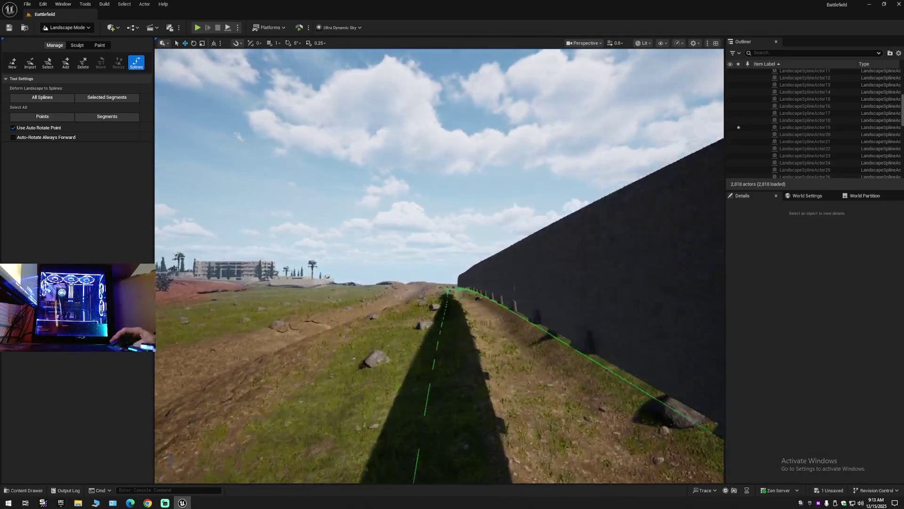
pyautogui.scroll(2, 439, 265)
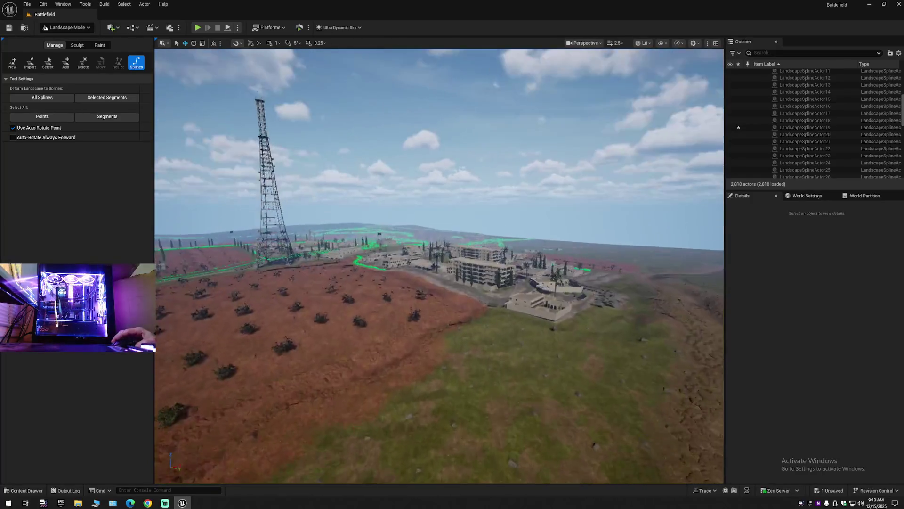
pyautogui.press('w')
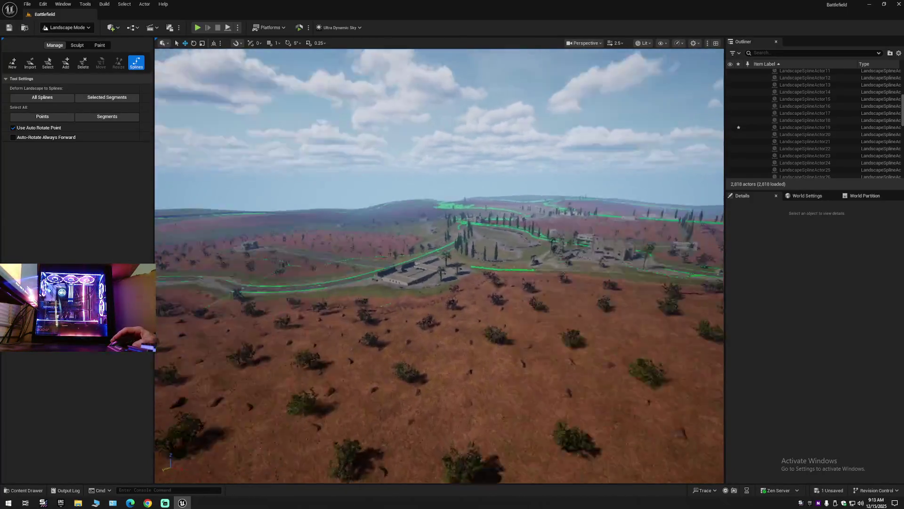
pyautogui.press('w')
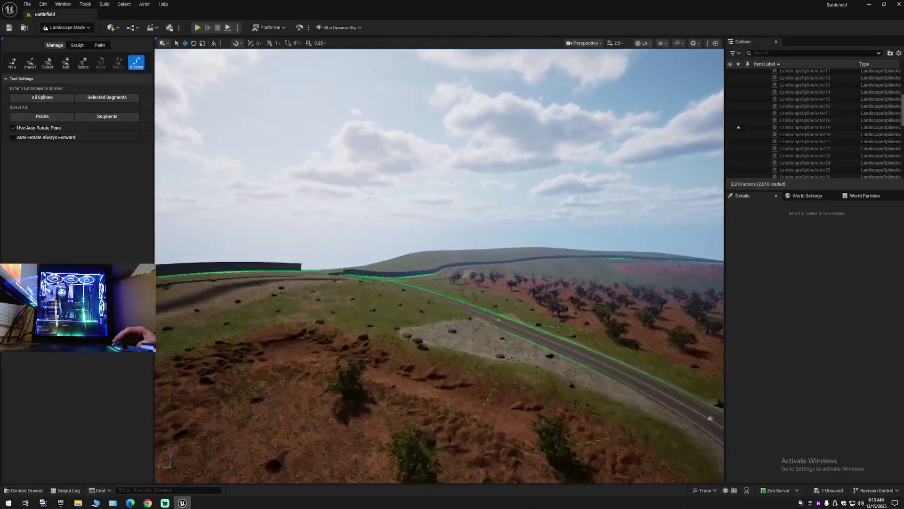
pyautogui.scroll(-2, 439, 266)
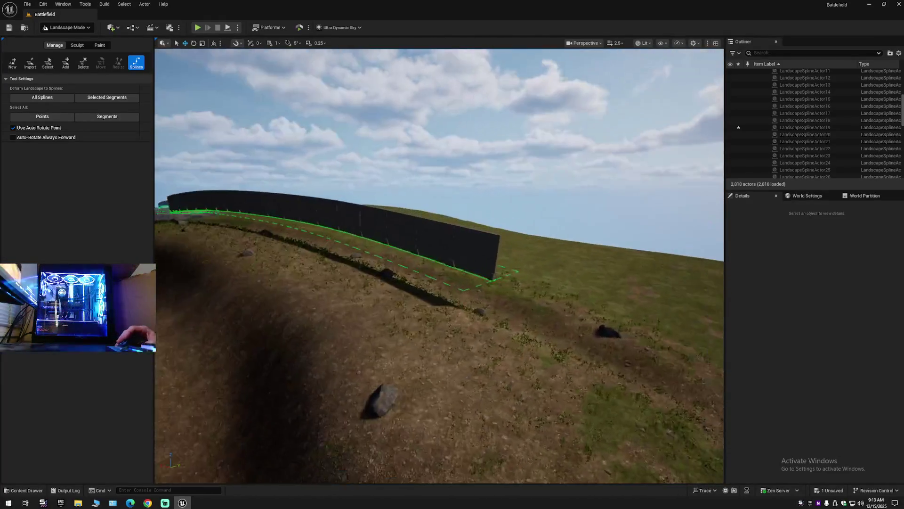
pyautogui.press('w')
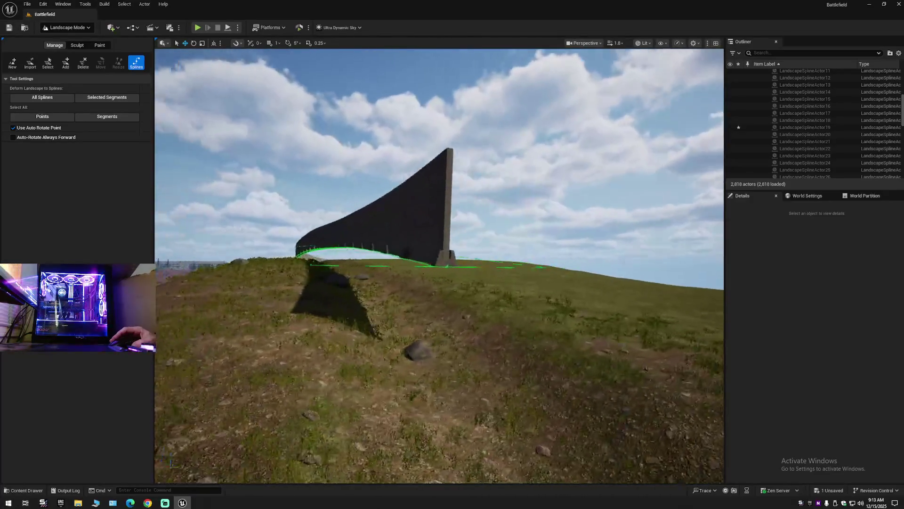
# Step: Select the curved wall's spline, fly along it to check, and delete the 14 segments
pyautogui.click(442, 267)
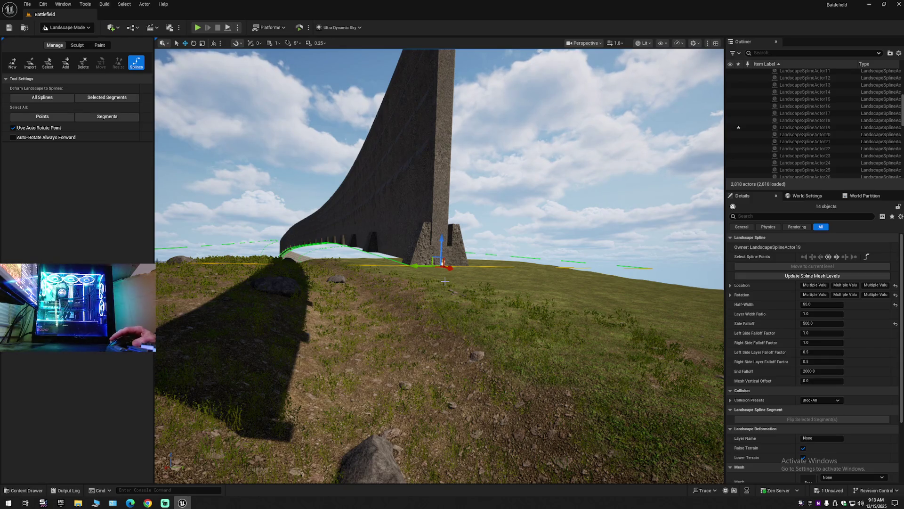
pyautogui.press('f')
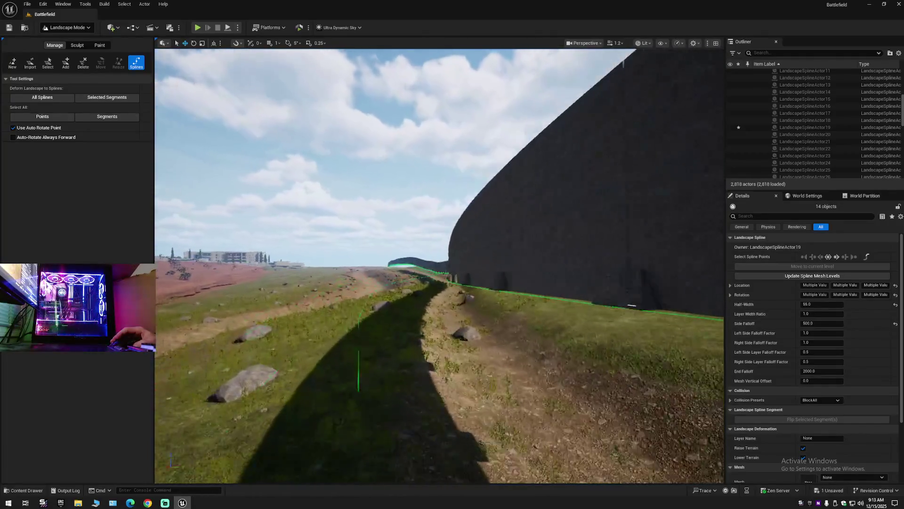
pyautogui.press('w')
pyautogui.press('w')
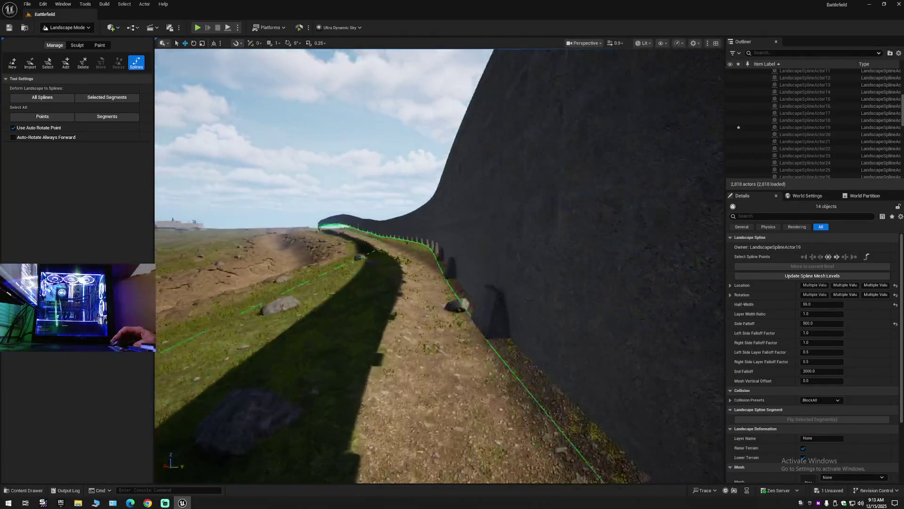
pyautogui.press('w')
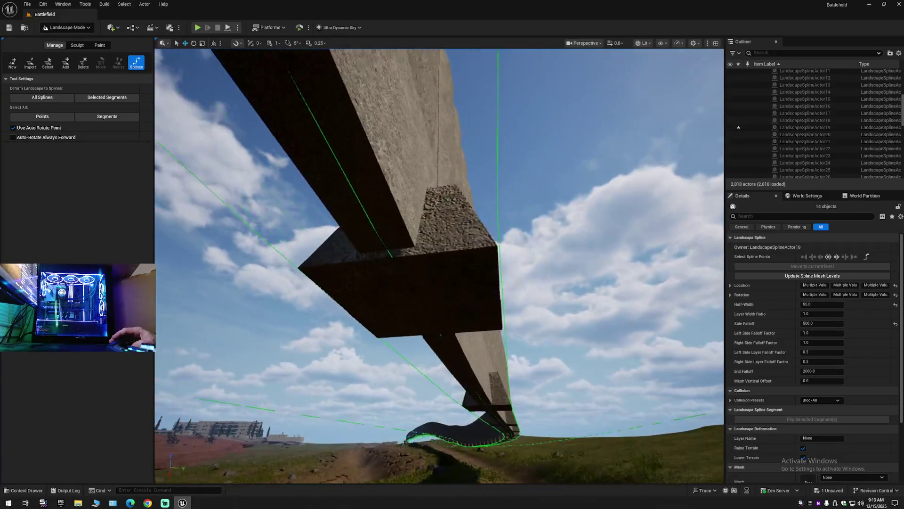
pyautogui.scroll(-2, 439, 266)
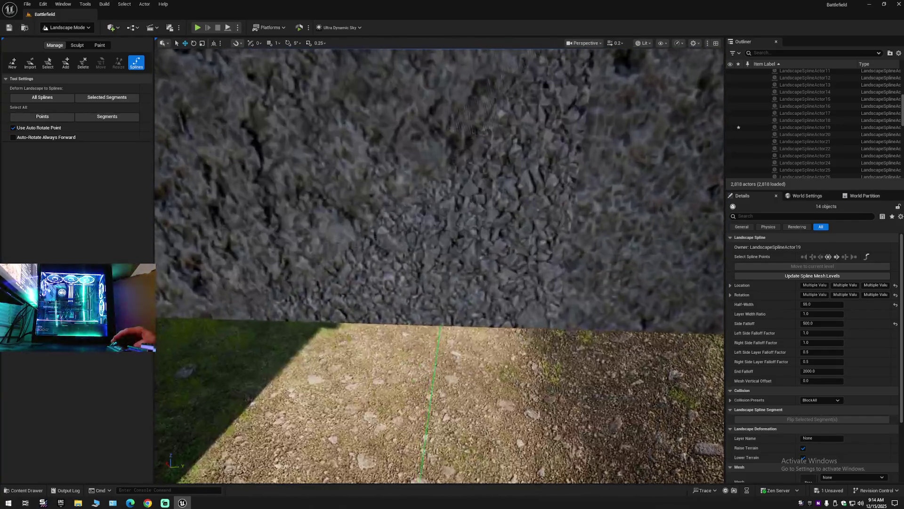
pyautogui.press('a')
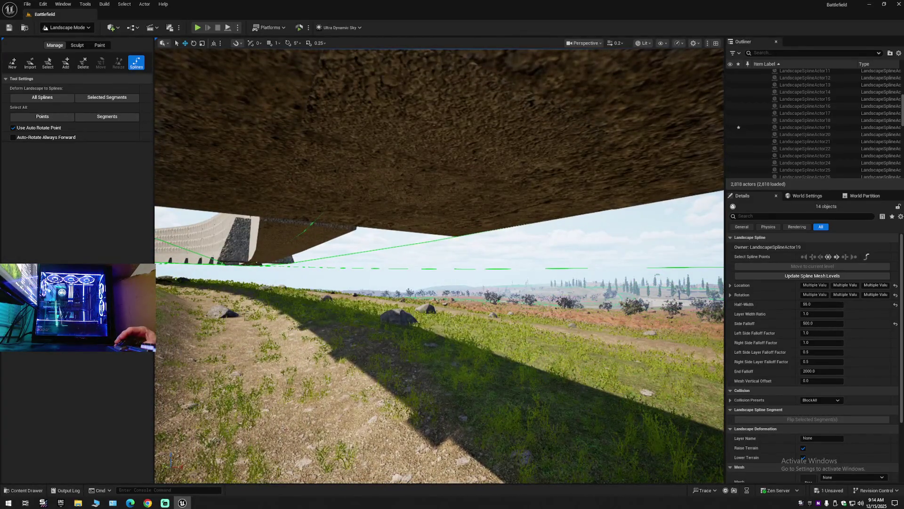
pyautogui.scroll(2, 439, 267)
pyautogui.press('w')
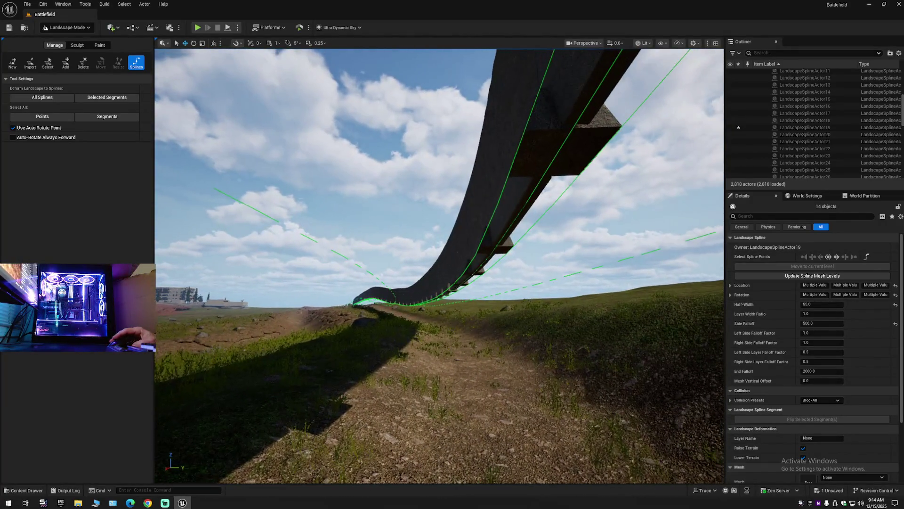
pyautogui.press('w')
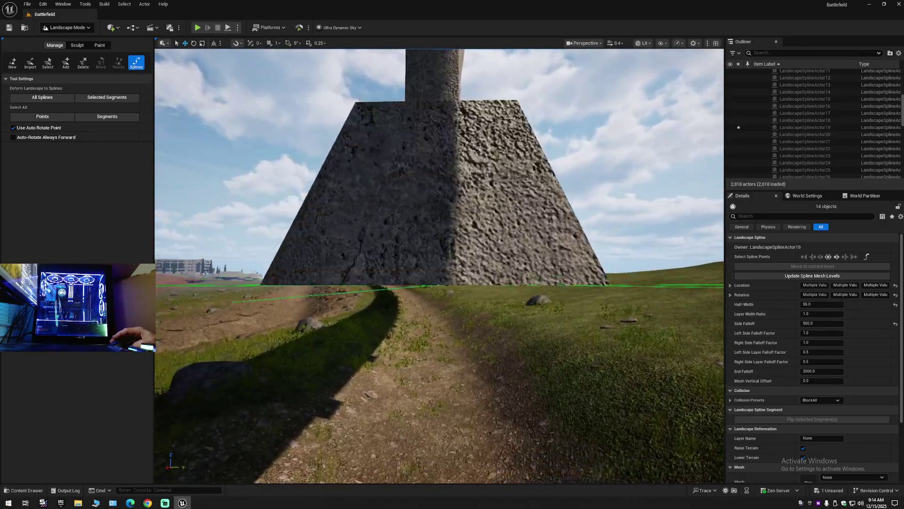
pyautogui.press('s')
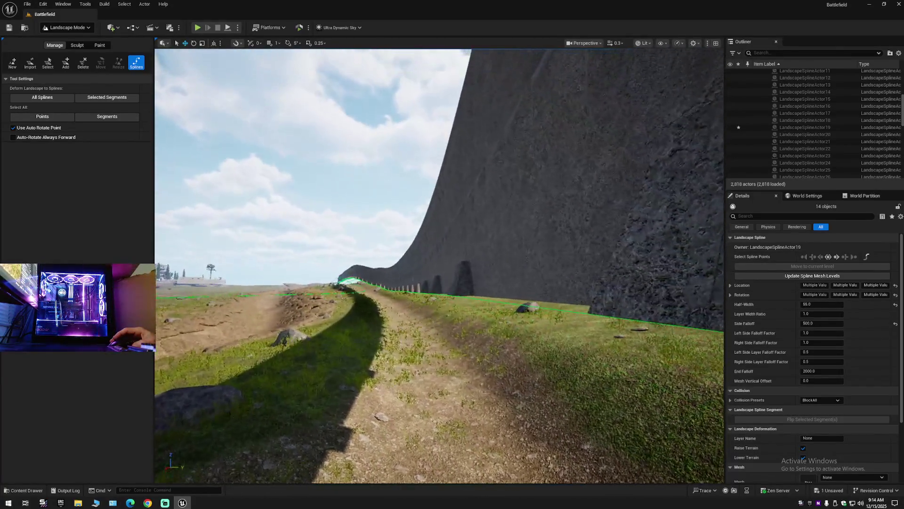
pyautogui.press('Delete')
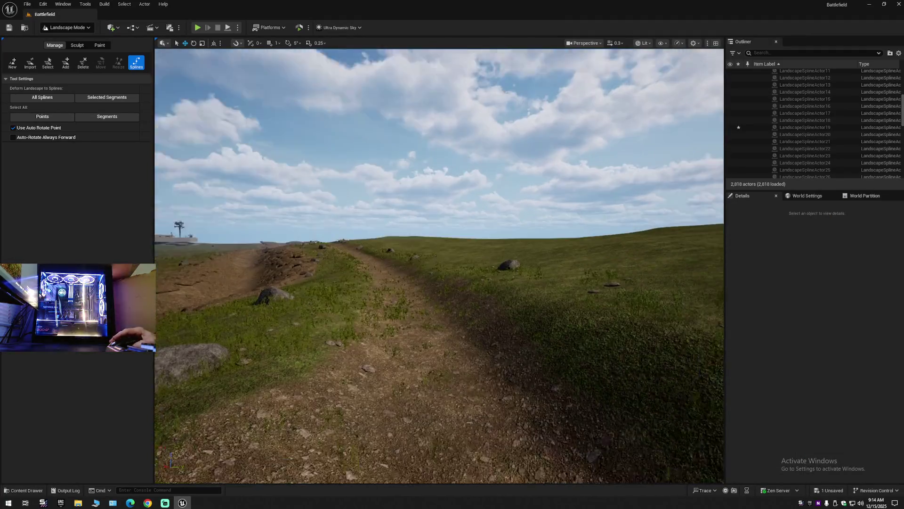
pyautogui.press('w')
pyautogui.press('q')
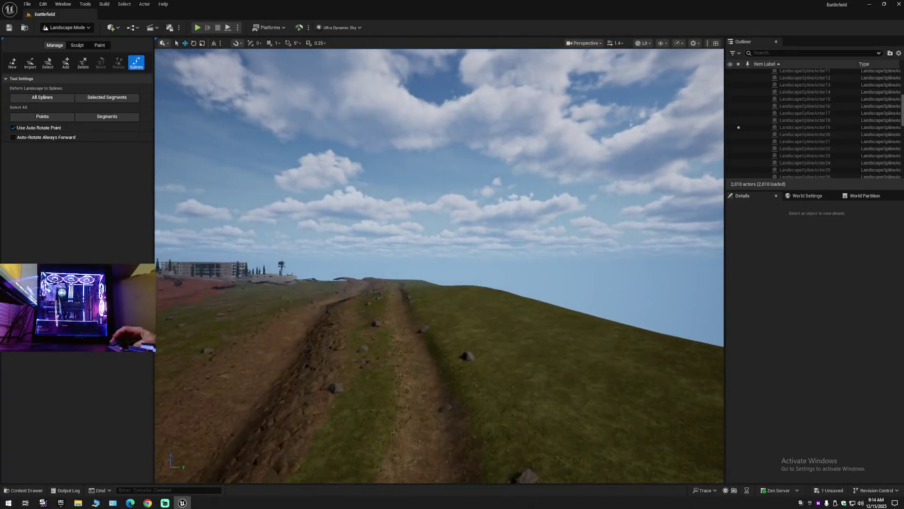
pyautogui.scroll(1, 439, 265)
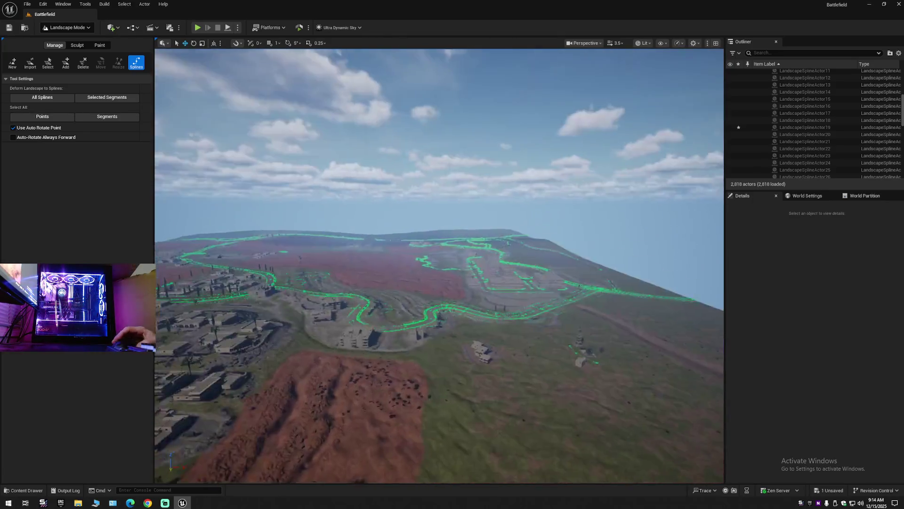
pyautogui.press('w')
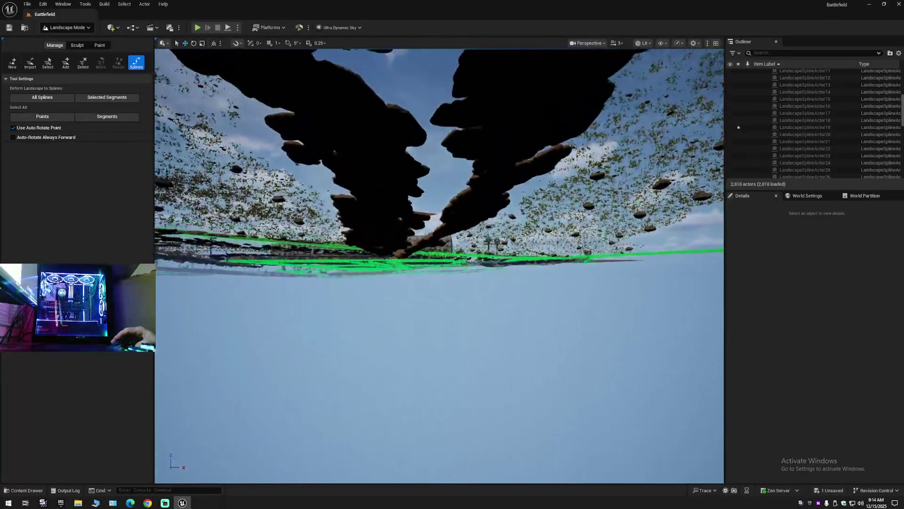
pyautogui.press('w')
pyautogui.press('w')
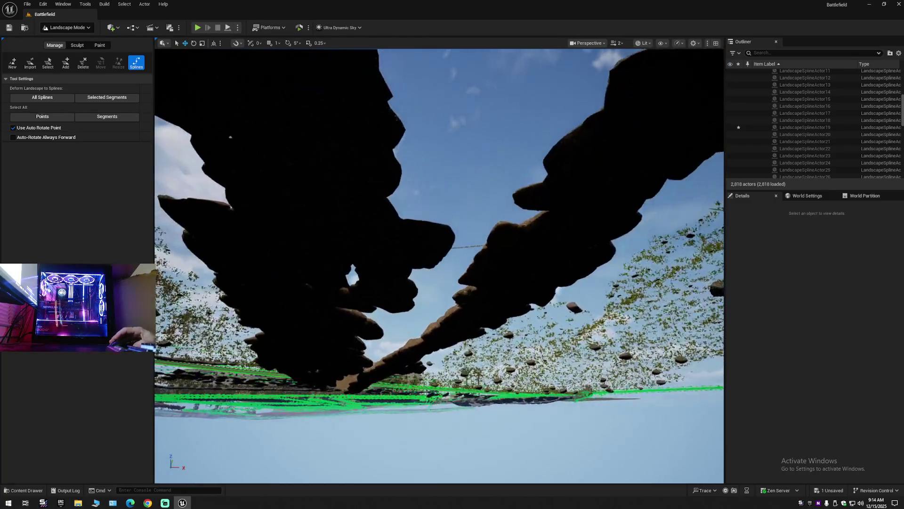
pyautogui.press('w')
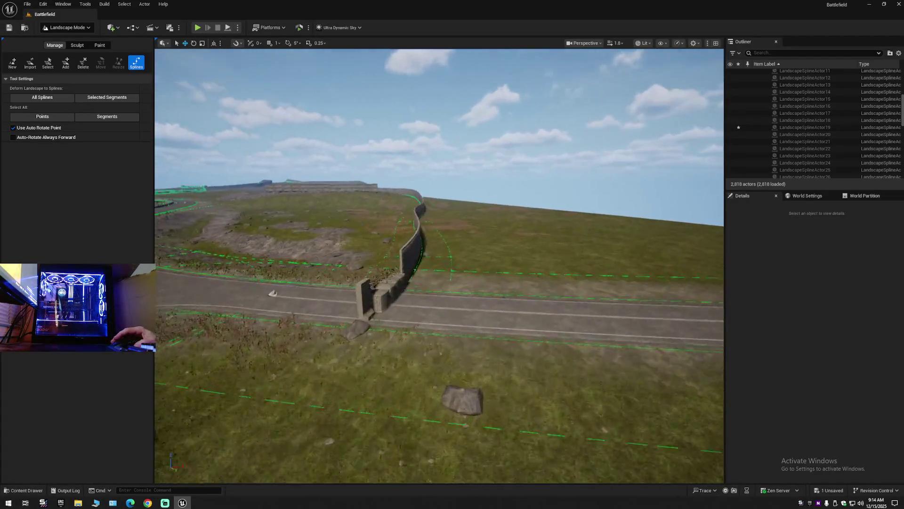
pyautogui.press('w')
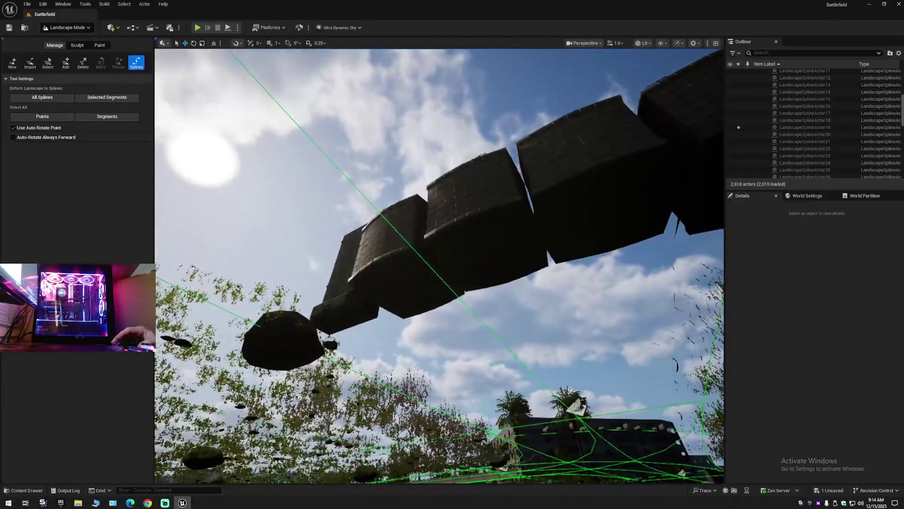
pyautogui.press('w')
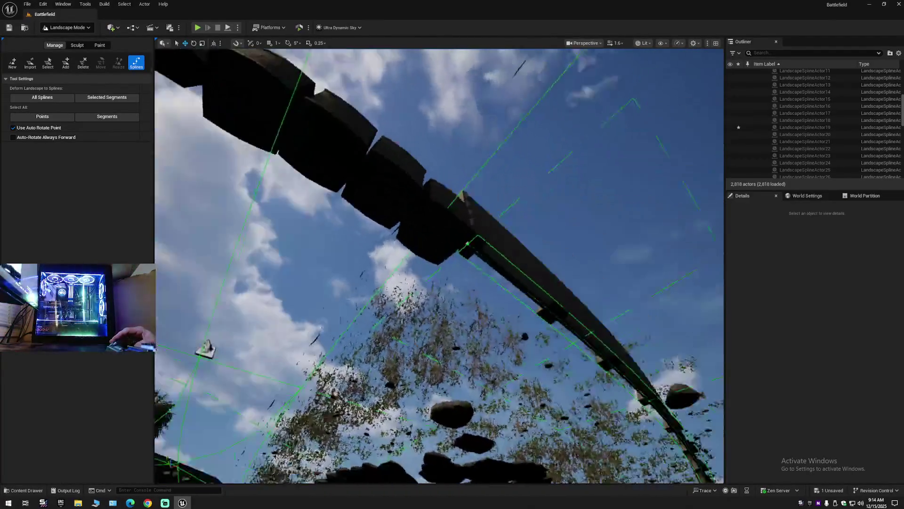
# Step: Select all 19 points of the hillside wall spline beside the road and delete them
pyautogui.click(437, 255)
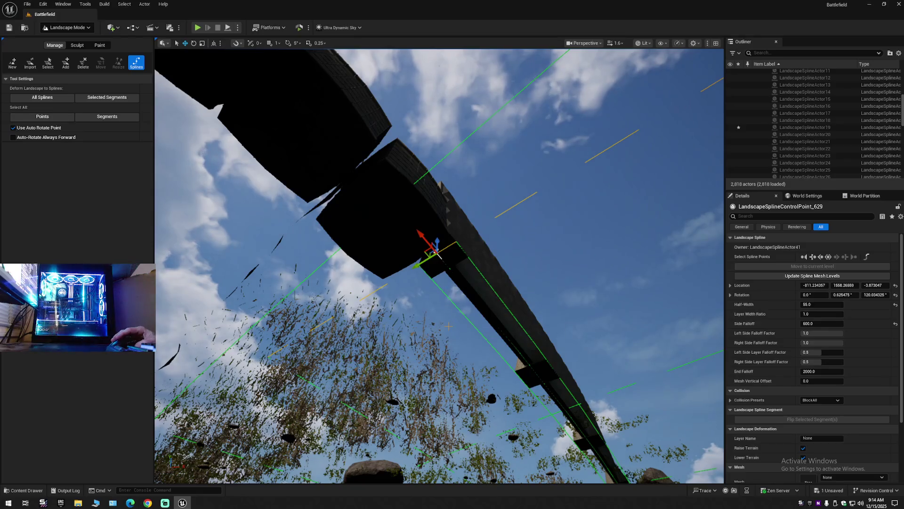
pyautogui.click(836, 257)
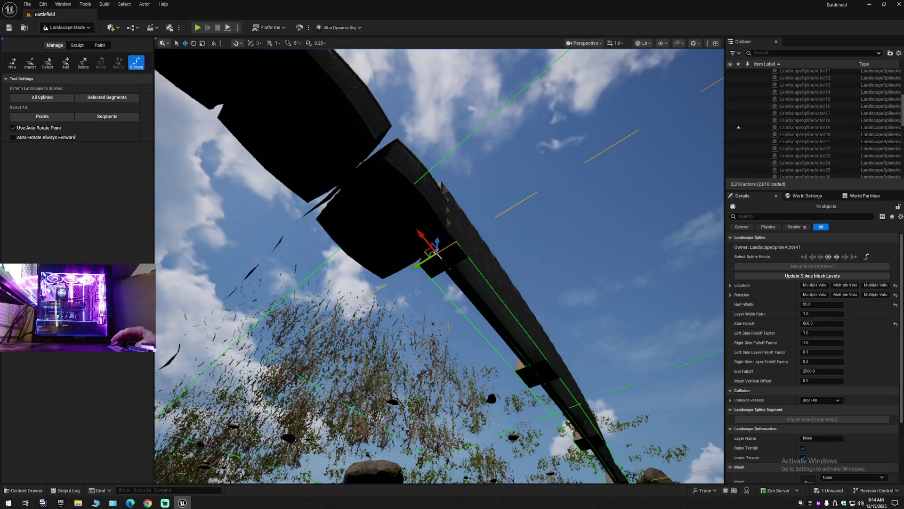
pyautogui.press('w')
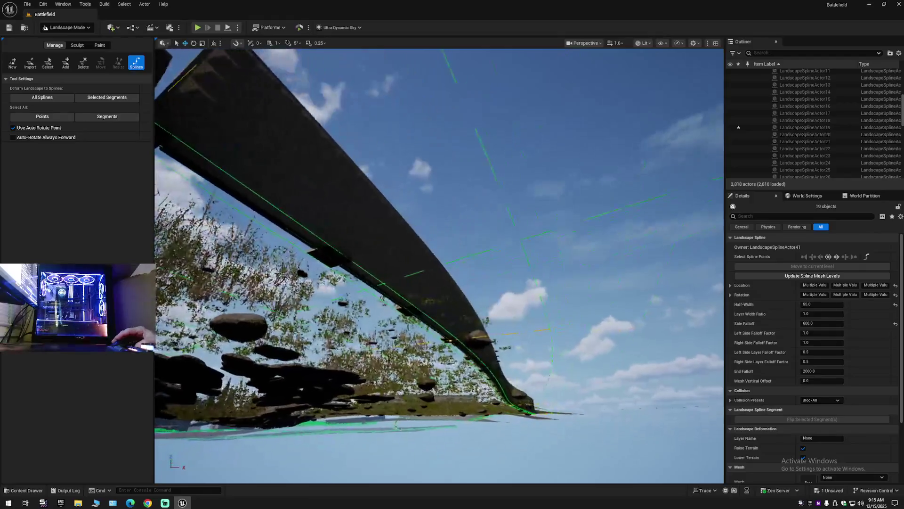
pyautogui.press('s')
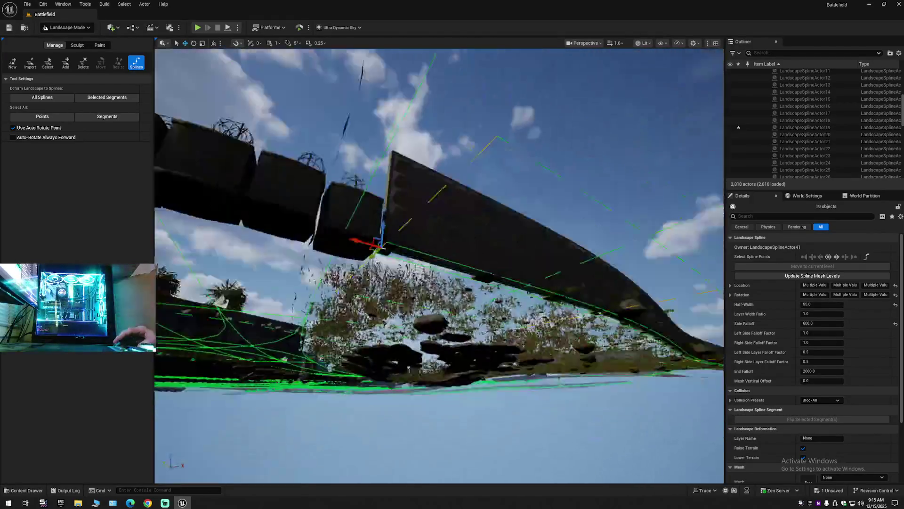
pyautogui.press('w')
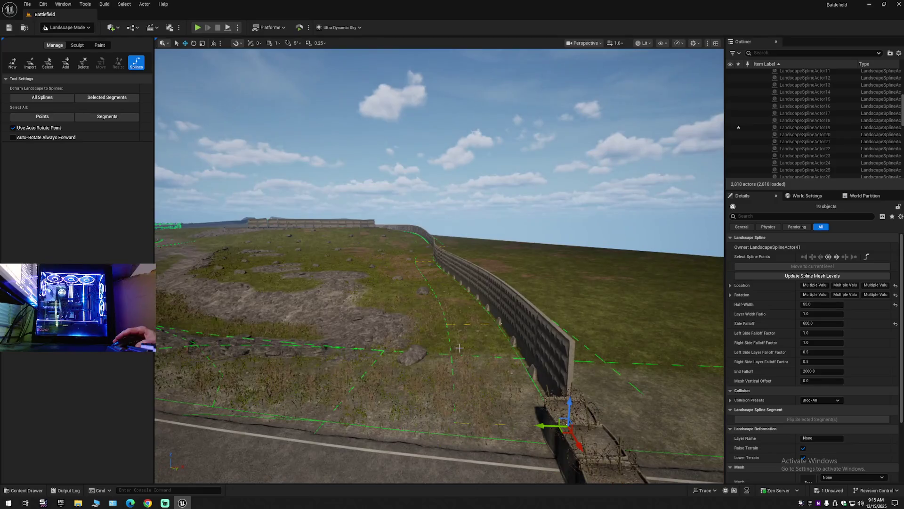
pyautogui.click(459, 348)
pyautogui.press('s')
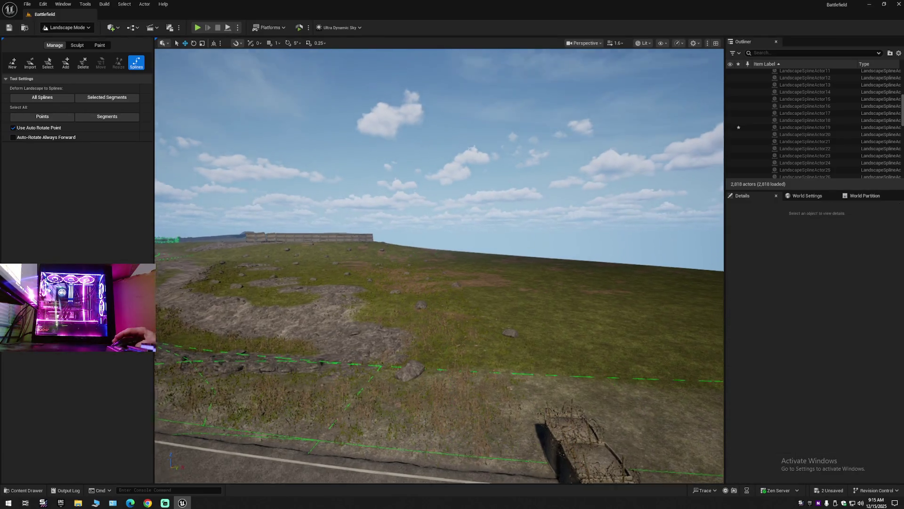
pyautogui.press('s')
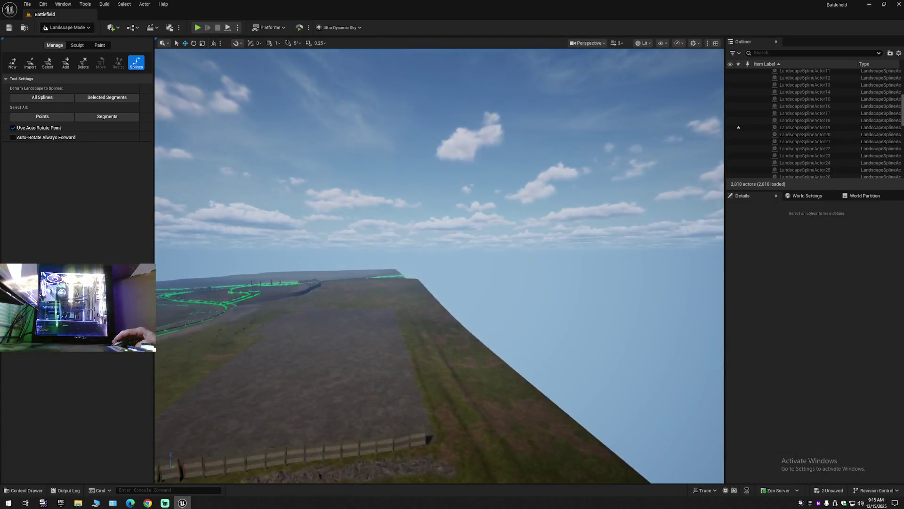
# Step: Fly to the tall wall at the landscape edge and delete all 80 of its spline points
pyautogui.scroll(2, 439, 265)
pyautogui.press('w')
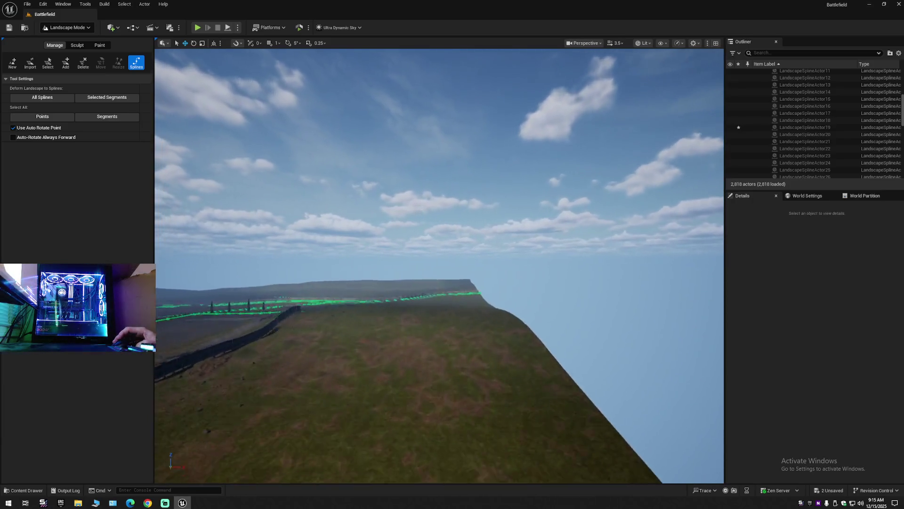
pyautogui.press('w')
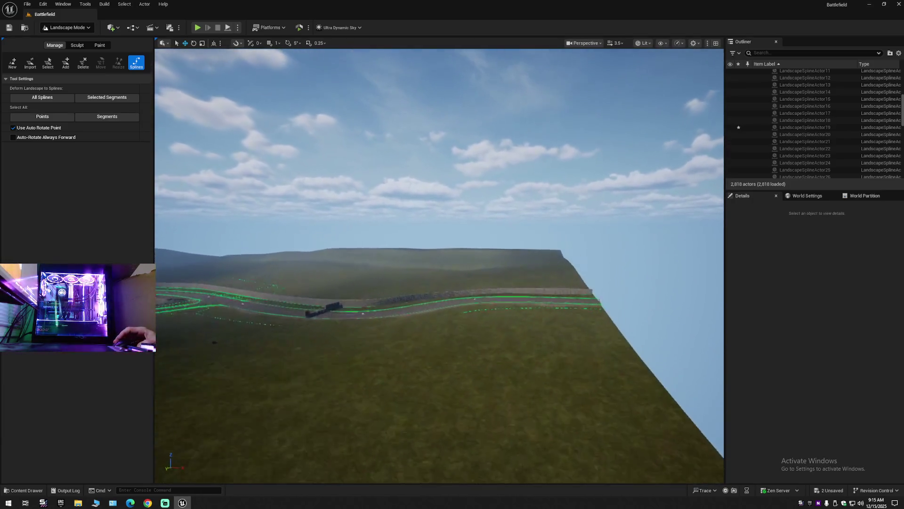
pyautogui.scroll(-1, 444, 270)
pyautogui.press('w')
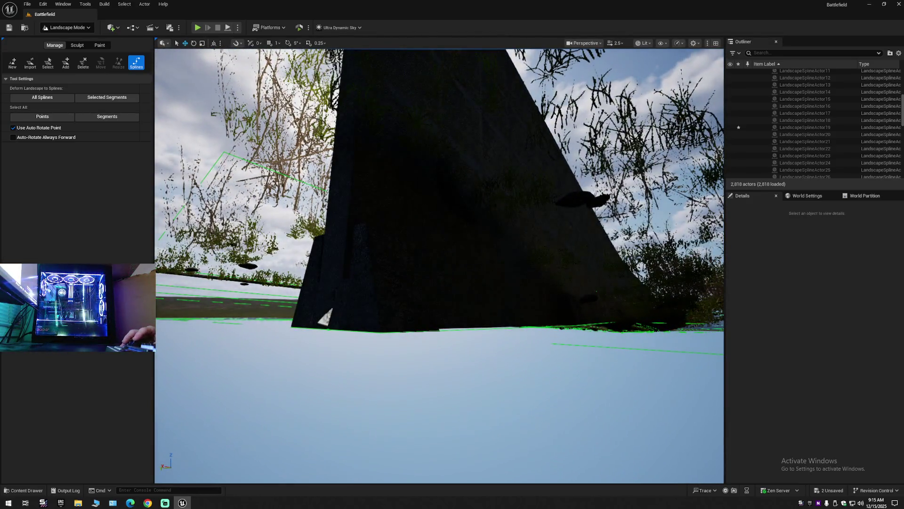
pyautogui.click(325, 319)
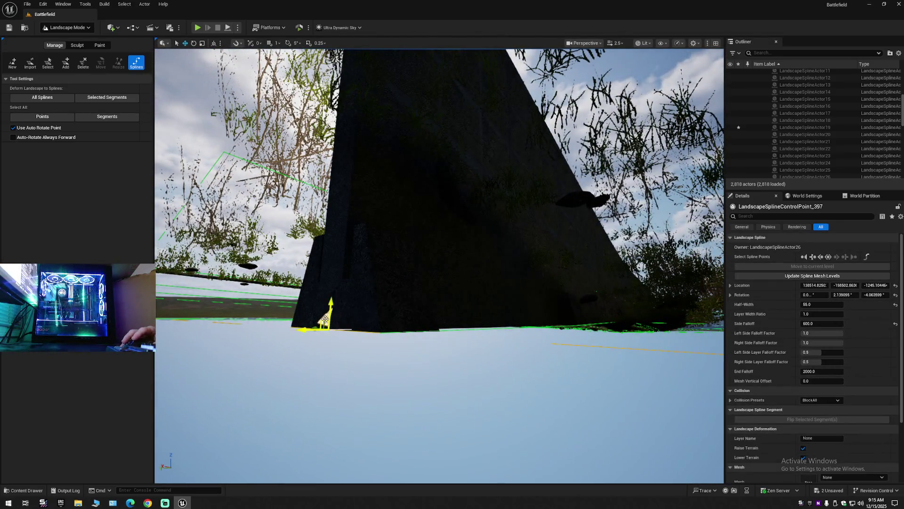
pyautogui.hotkey('ctrl', 'a')
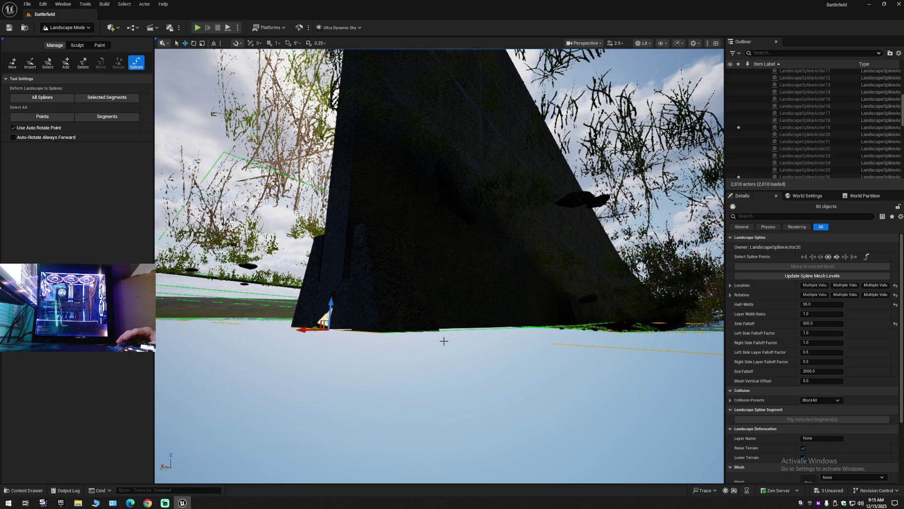
pyautogui.press('Delete')
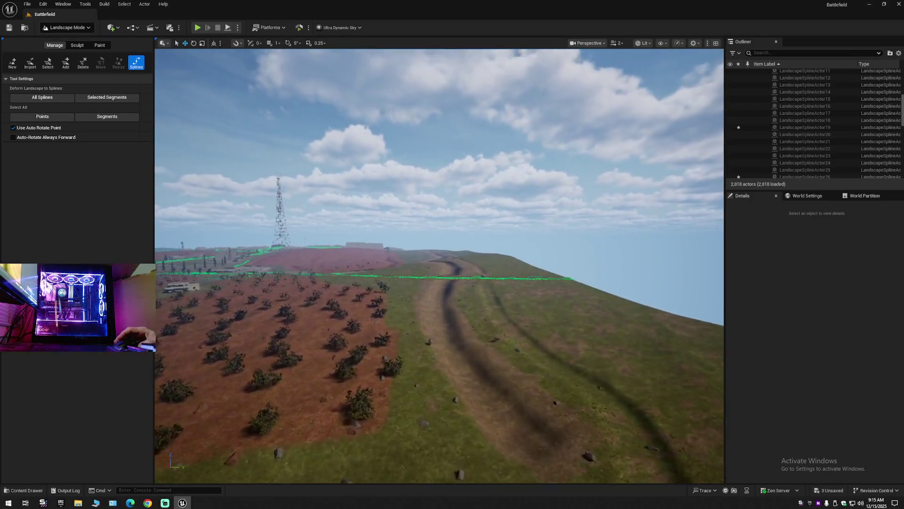
pyautogui.click(66, 27)
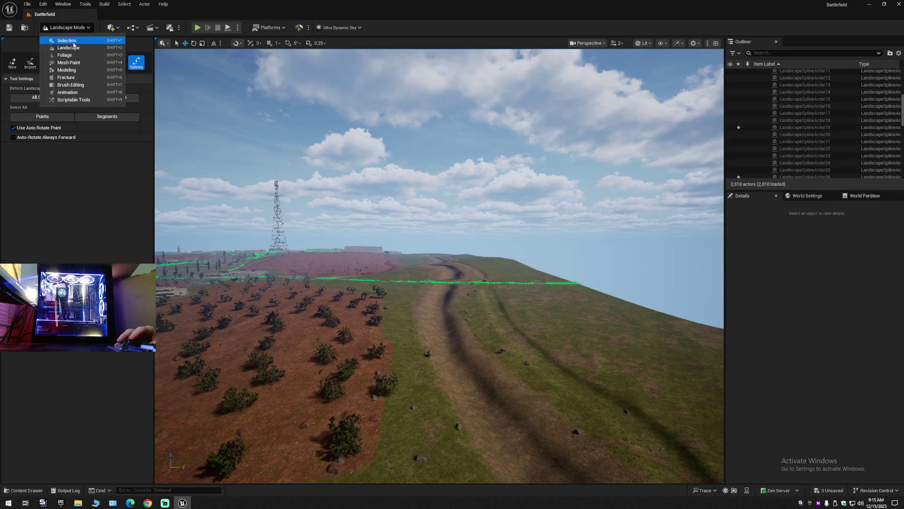
pyautogui.click(66, 43)
pyautogui.scroll(-1, 369, 304)
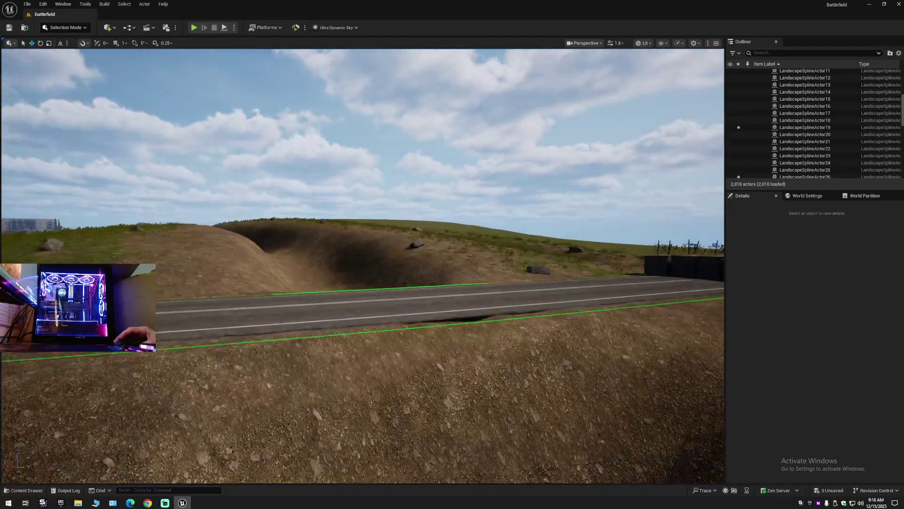
pyautogui.scroll(-1, 363, 266)
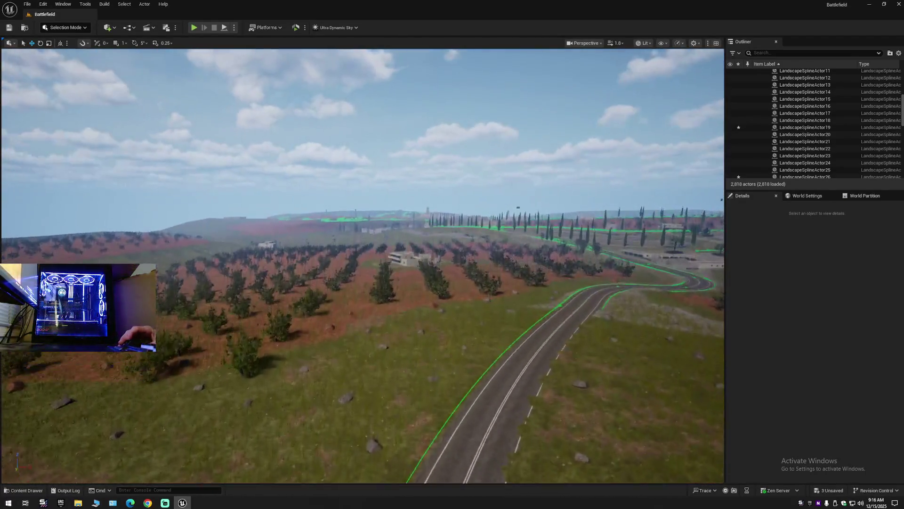
pyautogui.scroll(3, 362, 266)
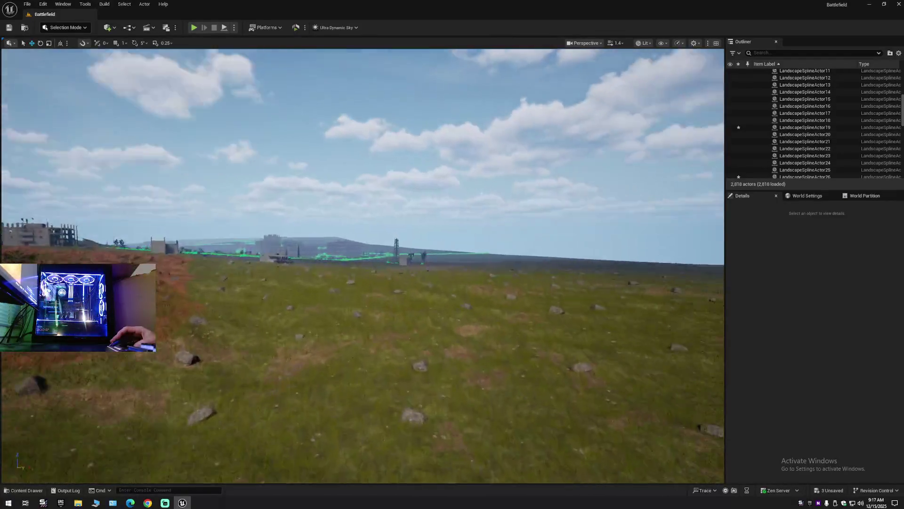
pyautogui.scroll(1, 363, 266)
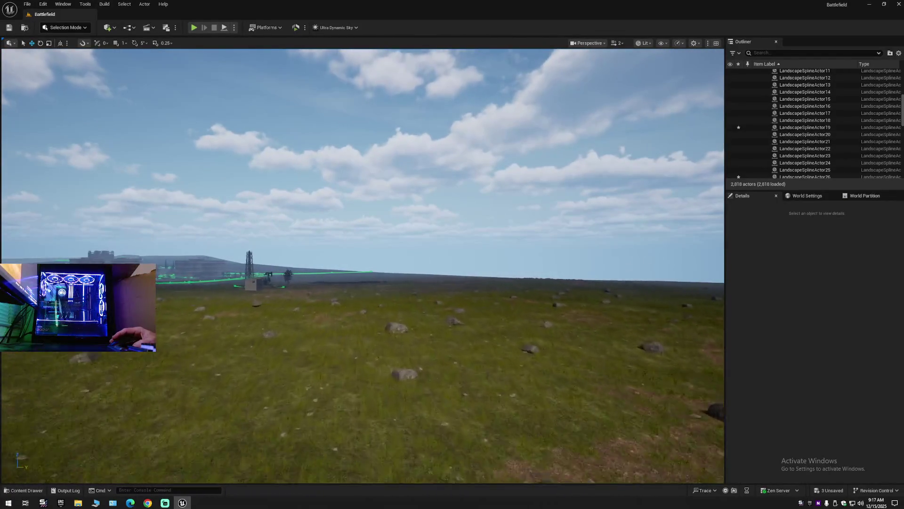
pyautogui.press('w')
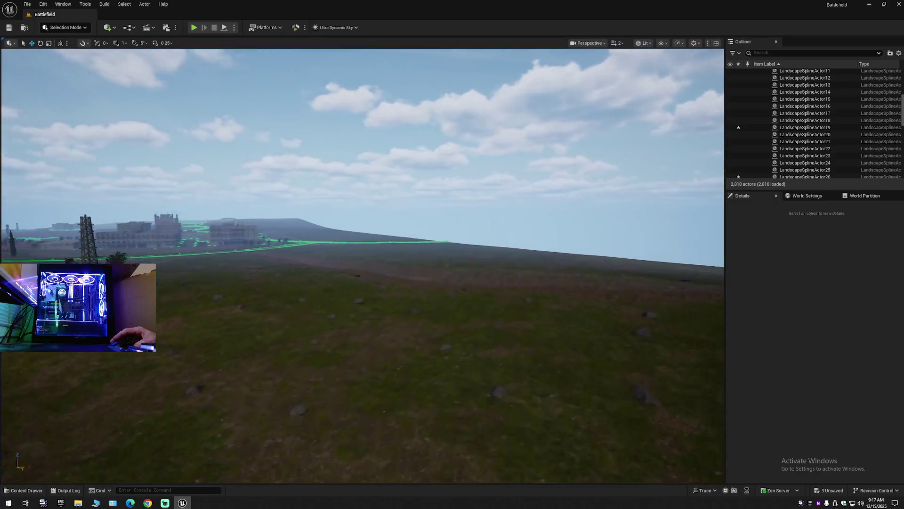
pyautogui.scroll(-1, 362, 266)
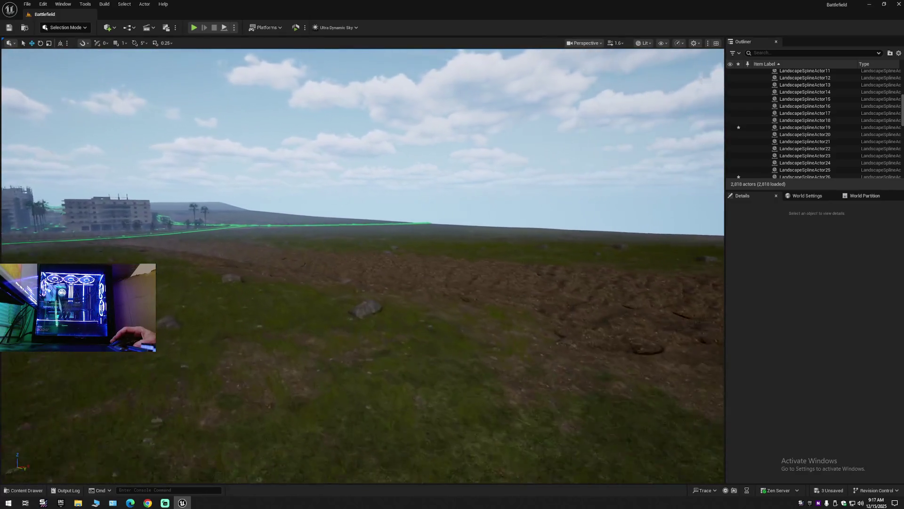
pyautogui.scroll(1, 362, 266)
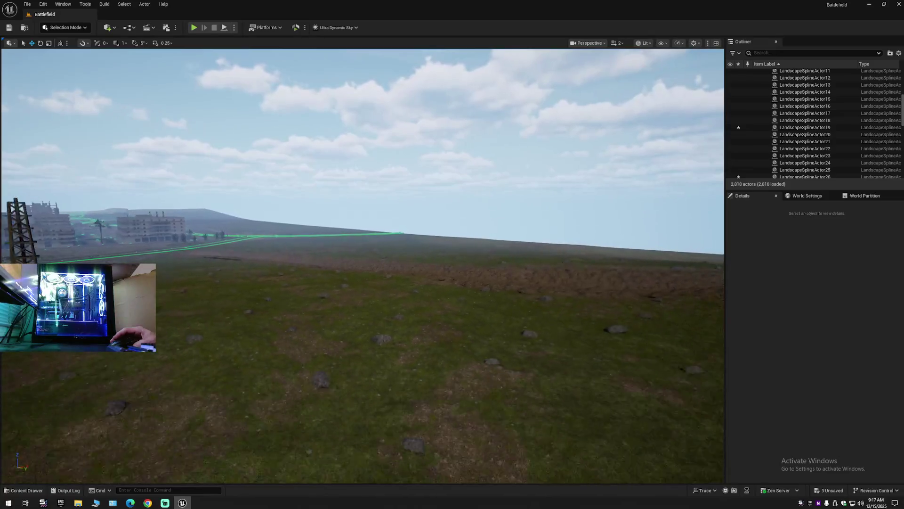
pyautogui.press('w')
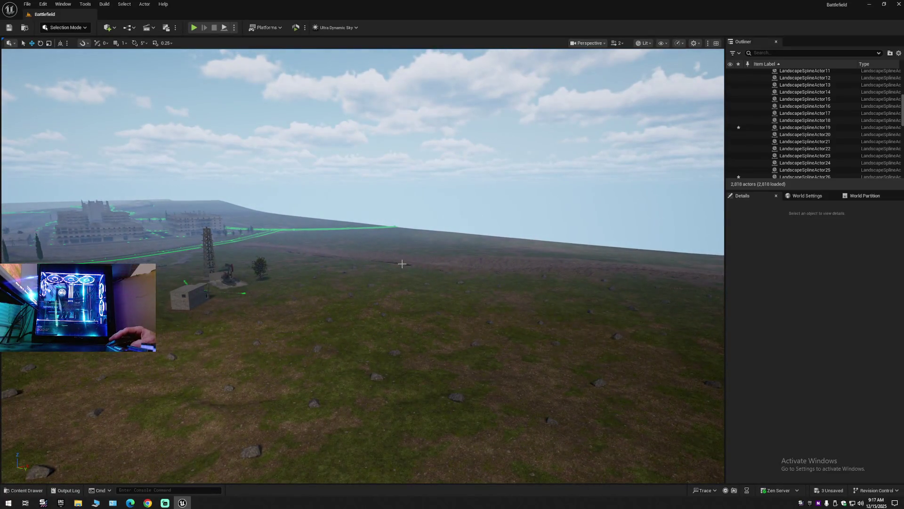
pyautogui.scroll(-3, 400, 270)
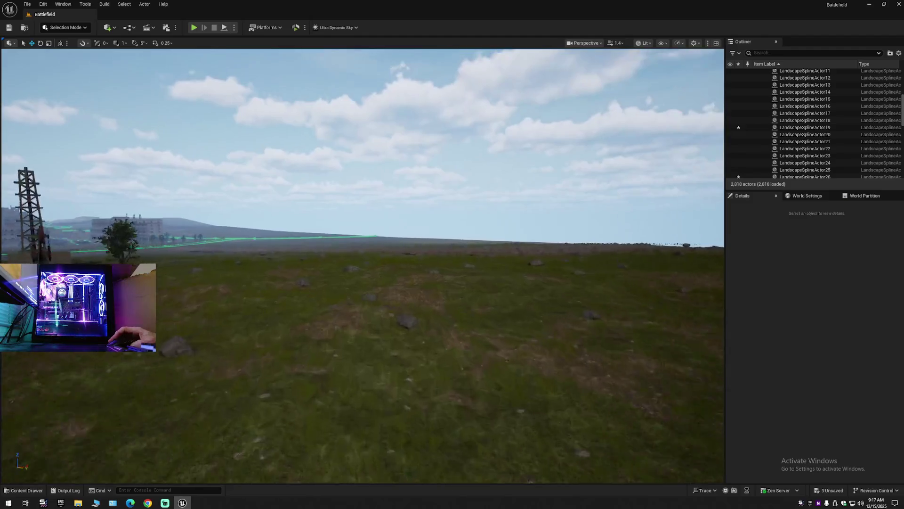
pyautogui.press('w')
pyautogui.scroll(-3, 363, 266)
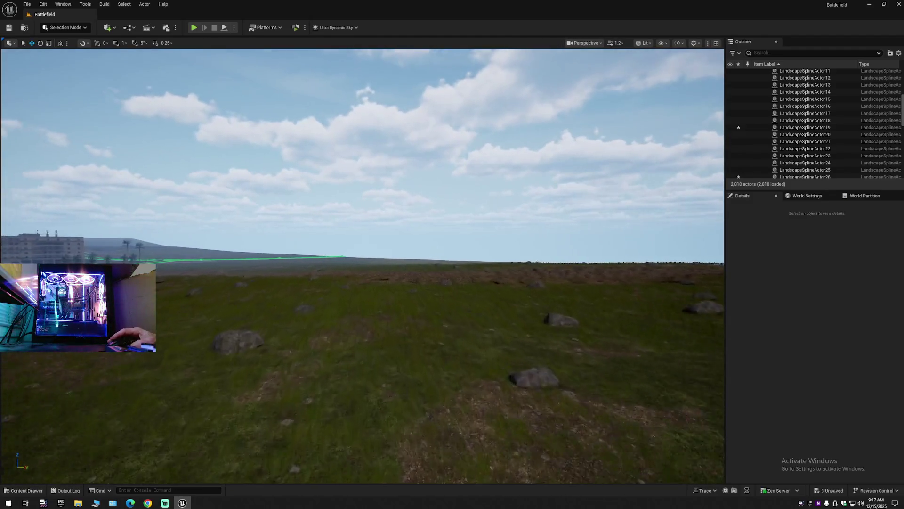
pyautogui.press('e')
pyautogui.scroll(2, 362, 266)
pyautogui.press('w')
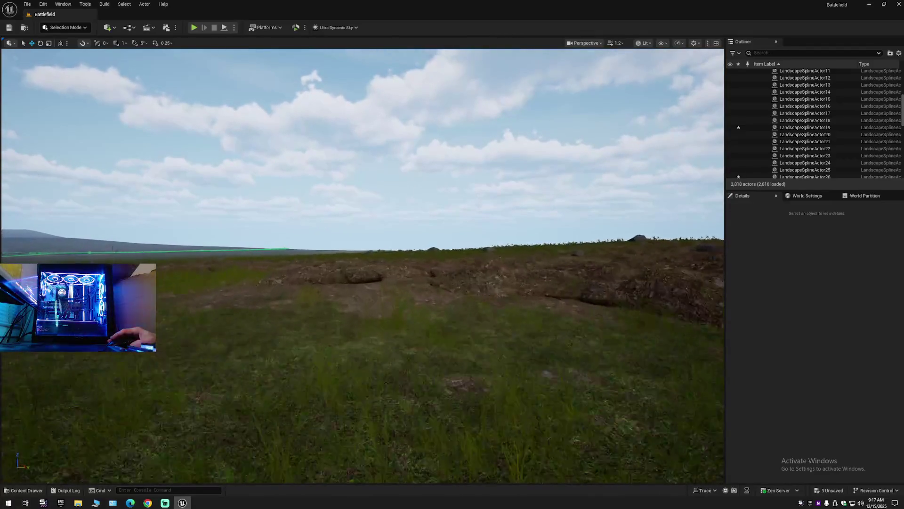
pyautogui.press('w')
pyautogui.scroll(-3, 362, 267)
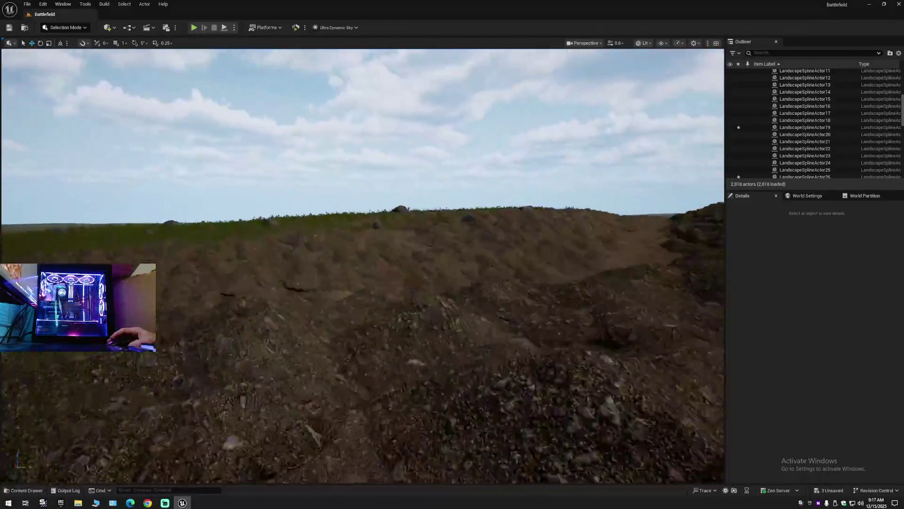
pyautogui.press('w')
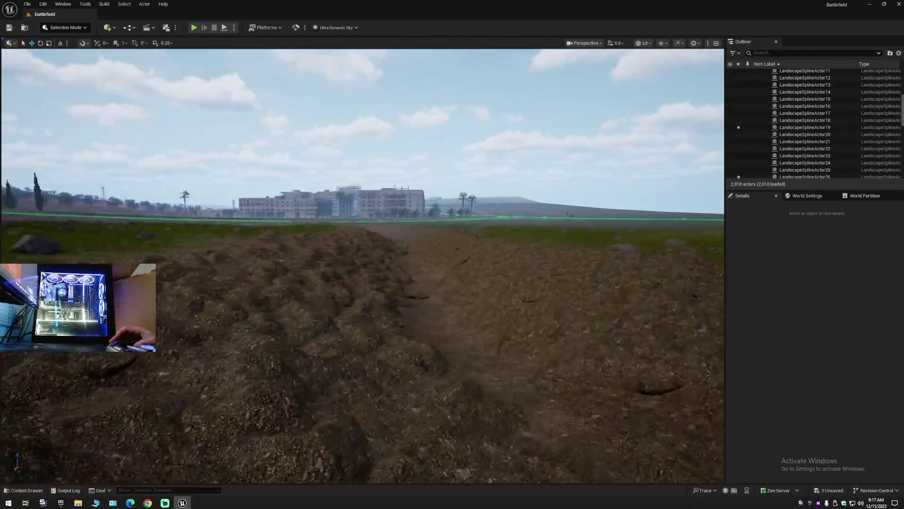
pyautogui.press('w')
pyautogui.scroll(3, 362, 266)
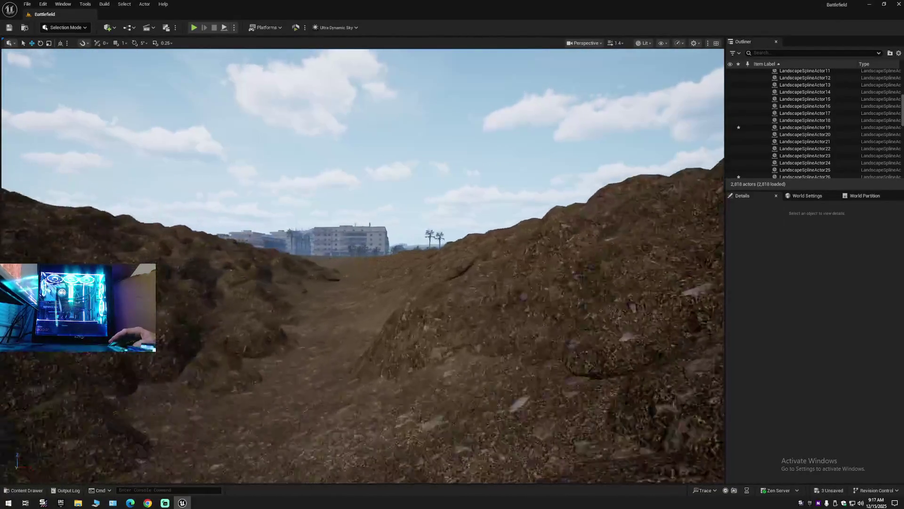
pyautogui.press('w')
pyautogui.scroll(-2, 363, 266)
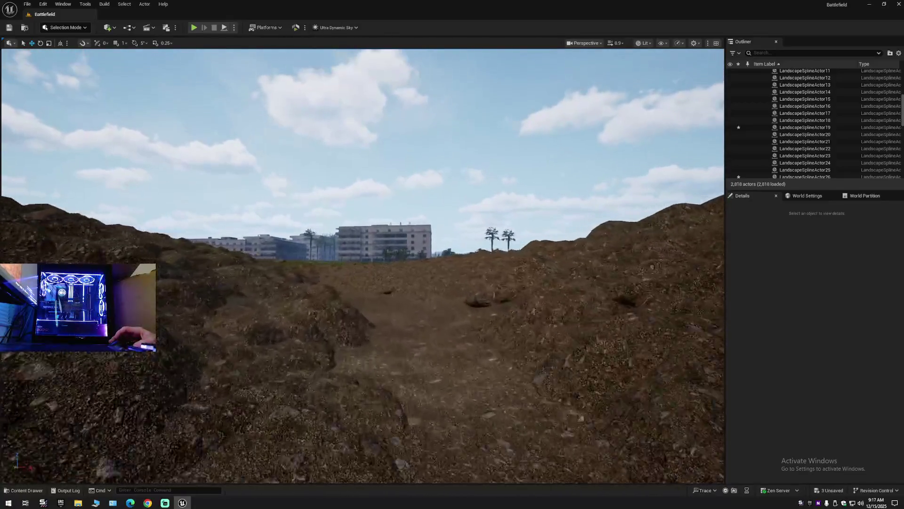
pyautogui.press('w')
pyautogui.press('w')
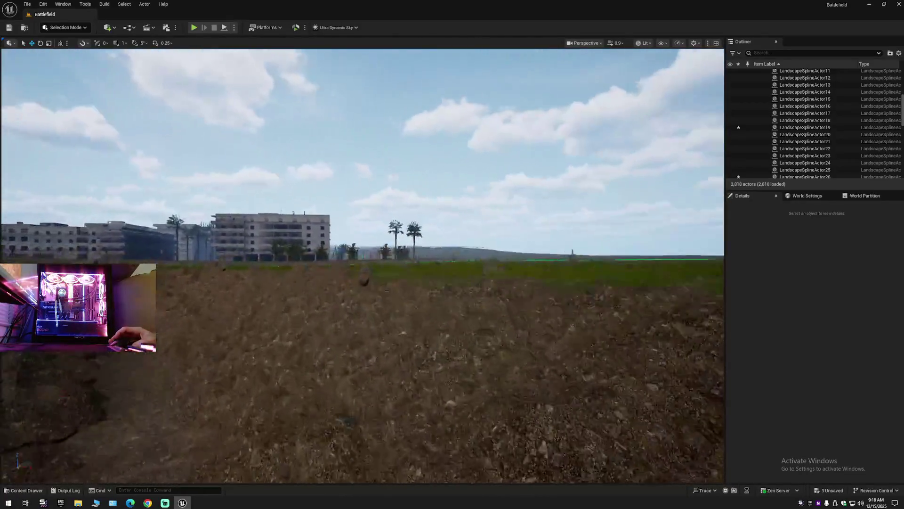
pyautogui.press('w')
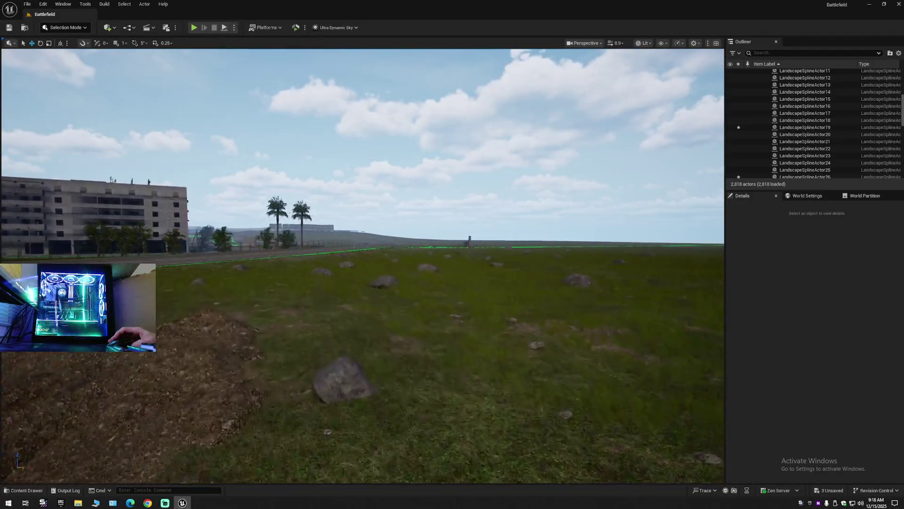
pyautogui.press('w')
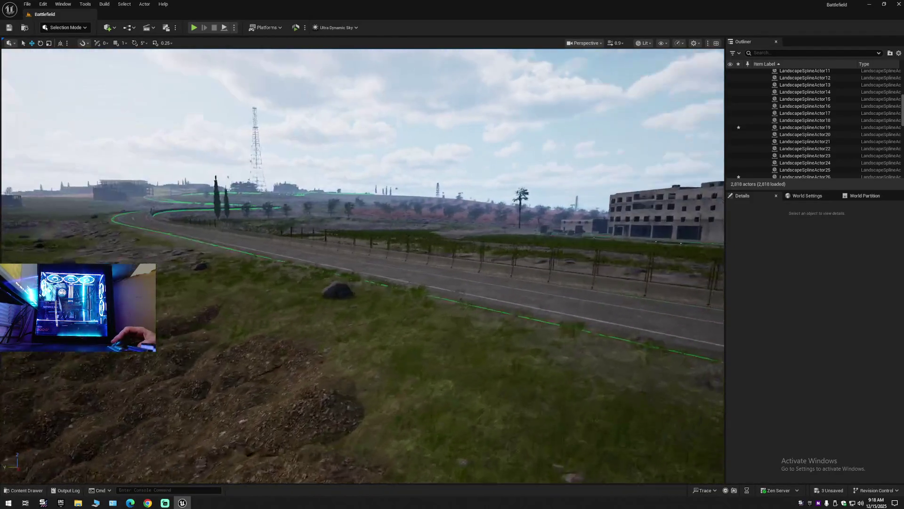
pyautogui.press('w')
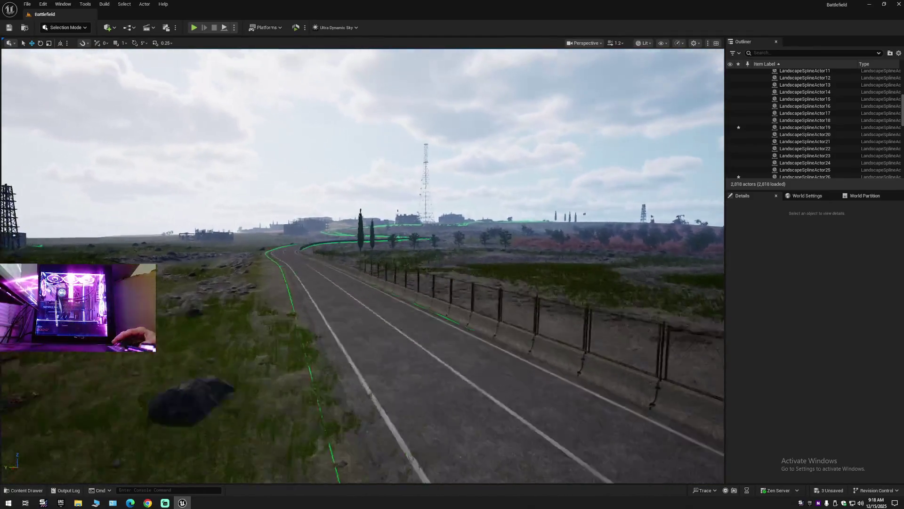
pyautogui.scroll(1, 362, 266)
pyautogui.press('w')
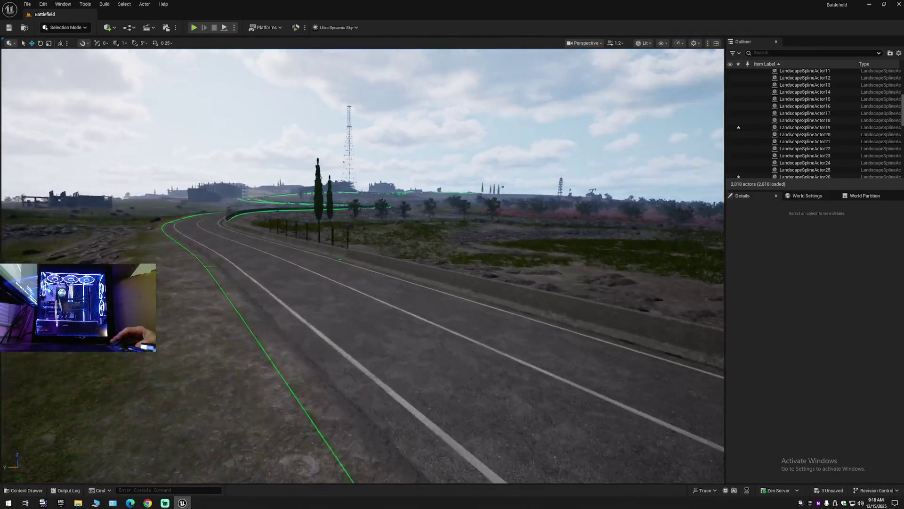
pyautogui.press('w')
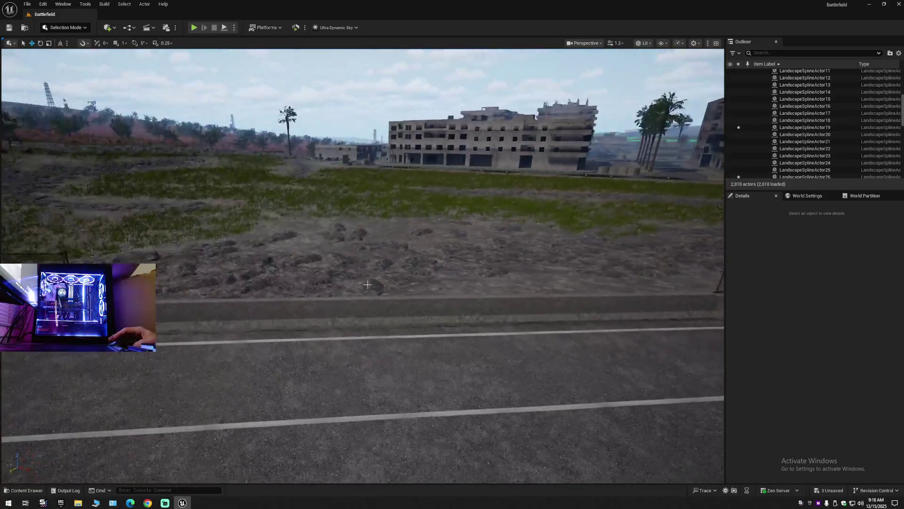
pyautogui.click(365, 302)
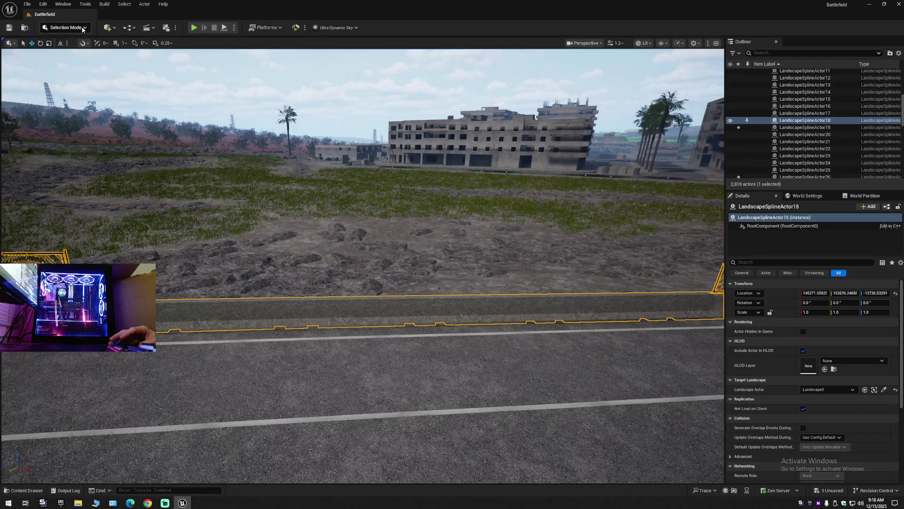
# Step: In Landscape spline editing, delete the SM_barrier_conc_01_1_A_1 barrier segment along the road
pyautogui.click(65, 27)
pyautogui.click(68, 48)
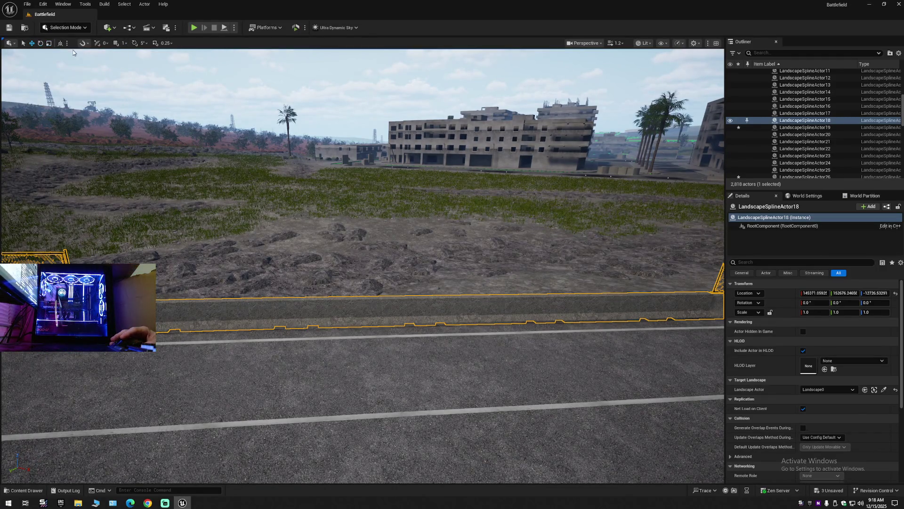
pyautogui.moveTo(330, 283); pyautogui.dragTo(306, 287)
pyautogui.click(430, 272)
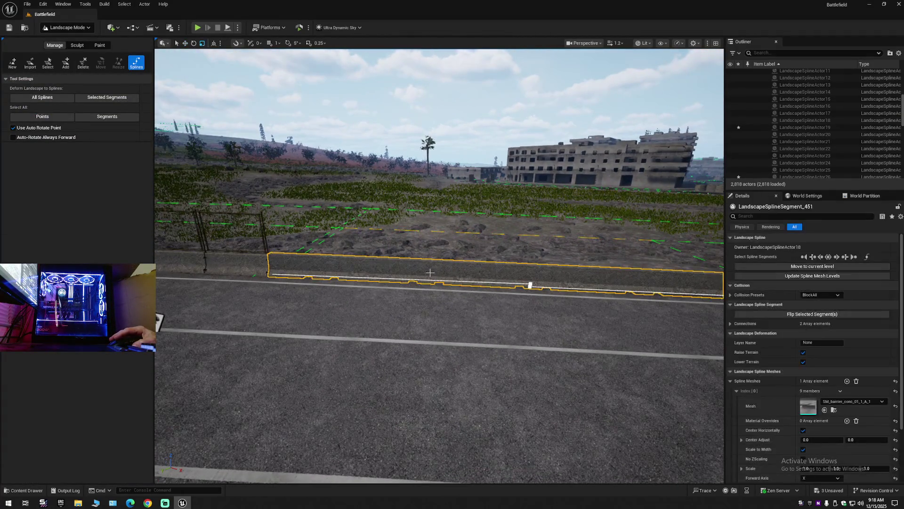
pyautogui.moveTo(438, 274)
pyautogui.mouseDown()
pyautogui.moveTo(438, 286)
pyautogui.moveTo(429, 285)
pyautogui.mouseUp()
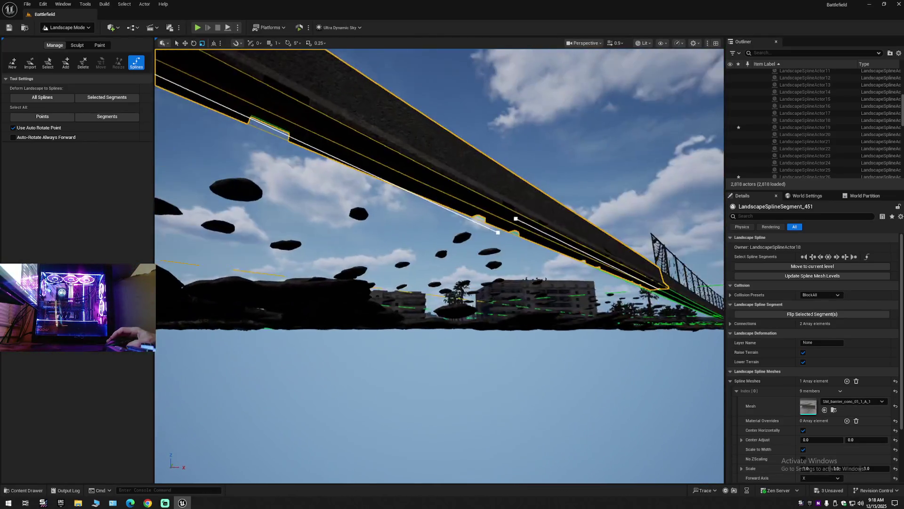
pyautogui.press('Delete')
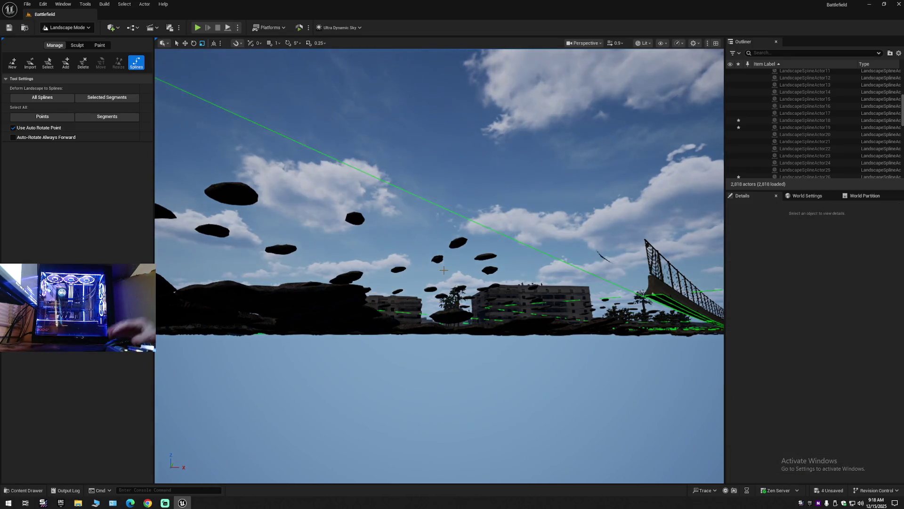
pyautogui.moveTo(429, 284)
pyautogui.mouseDown()
pyautogui.moveTo(420, 268)
pyautogui.moveTo(431, 267)
pyautogui.mouseUp()
# Step: Fly down the winding road toward the distant buildings until the curved concrete-barrier stretch is in view
pyautogui.scroll(1, 431, 267)
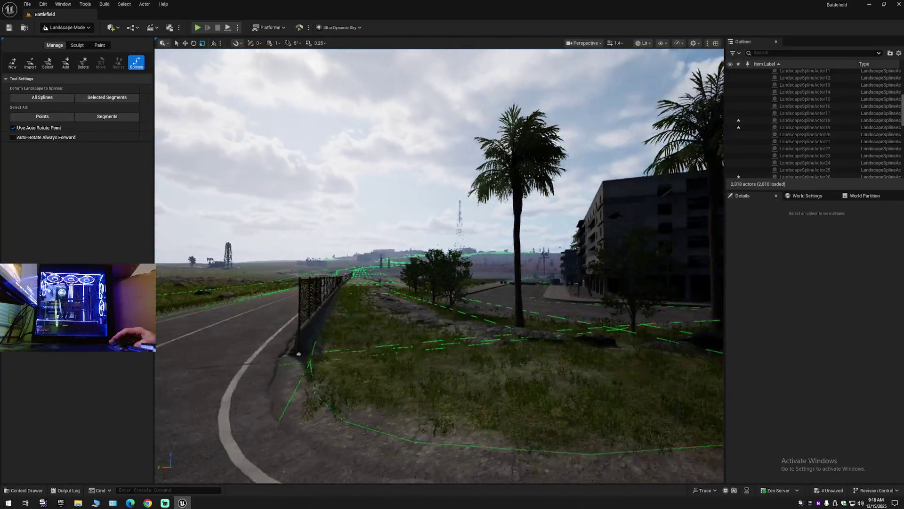
pyautogui.moveTo(431, 266); pyautogui.dragTo(431, 267)
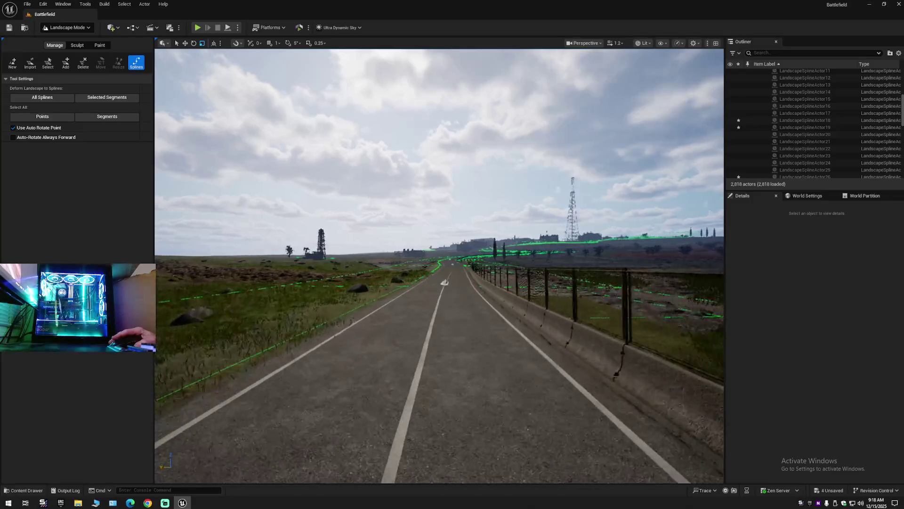
pyautogui.moveTo(445, 281); pyautogui.dragTo(433, 289)
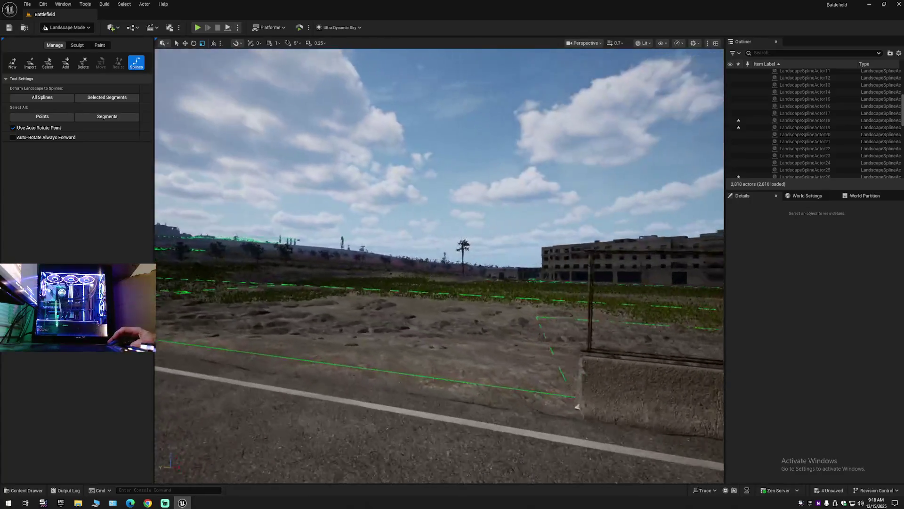
pyautogui.moveTo(577, 406); pyautogui.dragTo(532, 410)
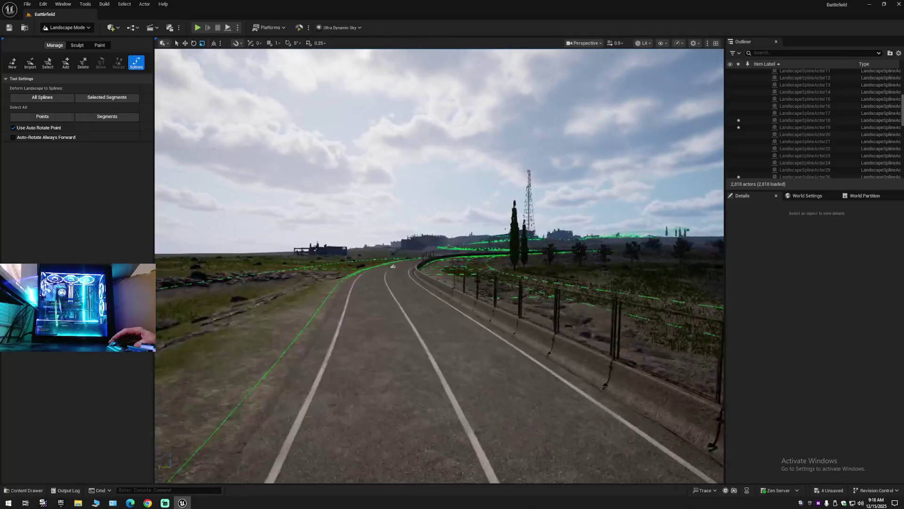
pyautogui.moveTo(532, 409)
pyautogui.mouseDown()
pyautogui.moveTo(542, 424)
pyautogui.moveTo(495, 412)
pyautogui.mouseUp()
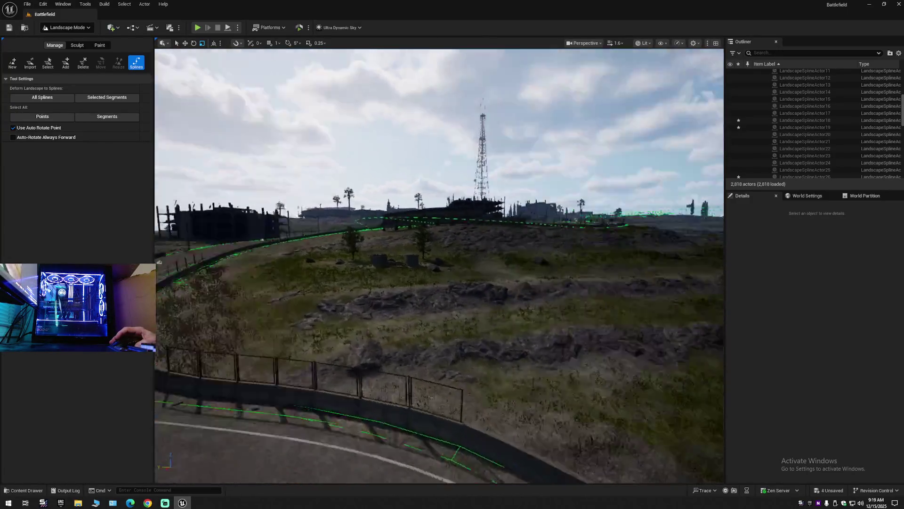
pyautogui.moveTo(494, 413); pyautogui.dragTo(424, 406)
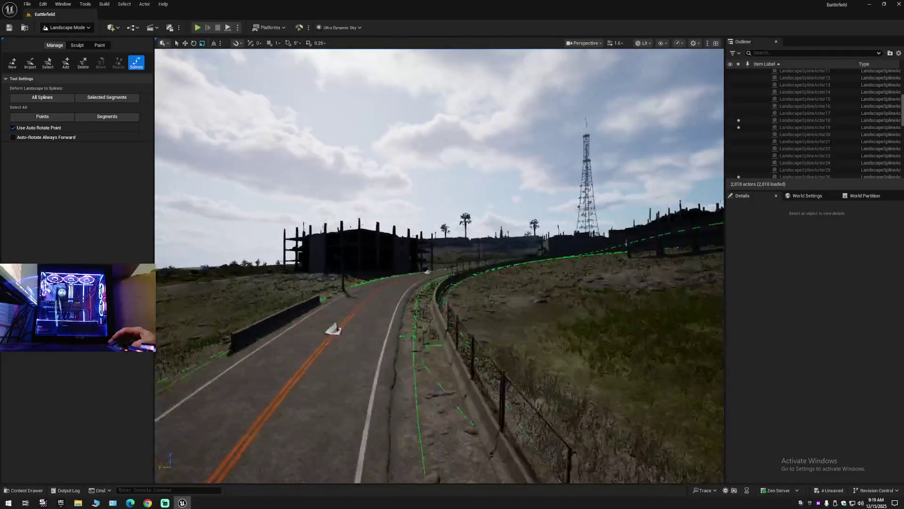
pyautogui.moveTo(424, 406); pyautogui.dragTo(396, 404)
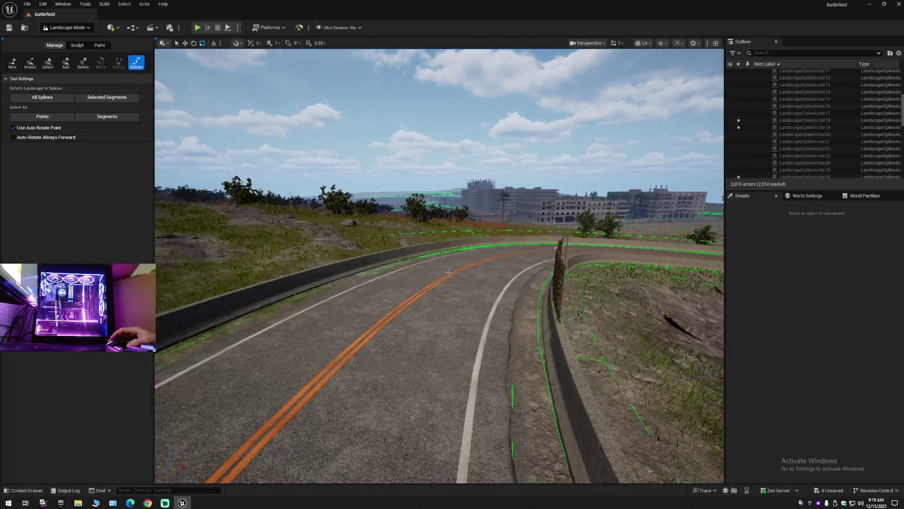
pyautogui.moveTo(448, 272); pyautogui.dragTo(447, 282)
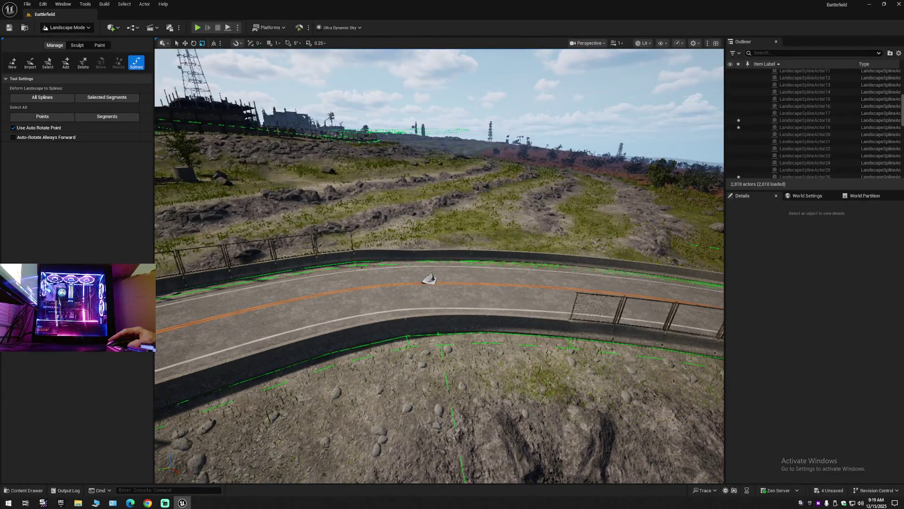
# Step: Select three concrete barrier spline segments along the curved road's inner edge and delete them
pyautogui.click(521, 260)
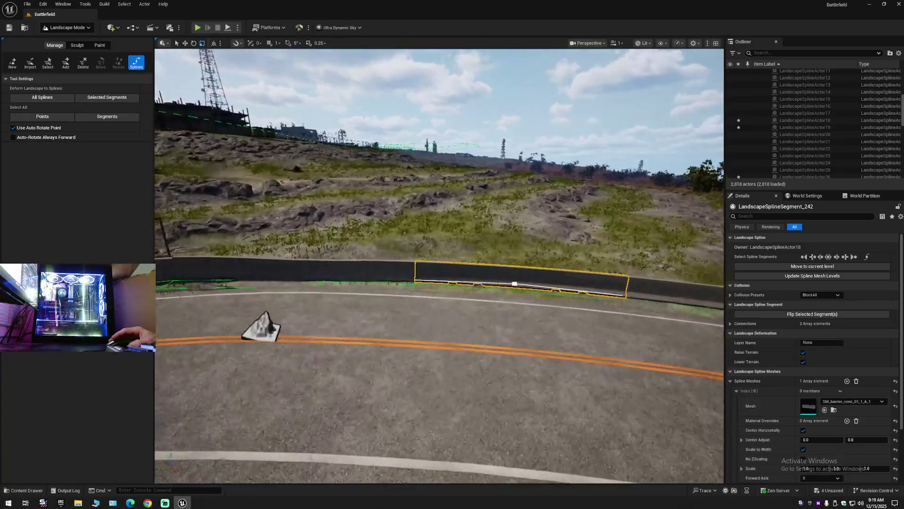
pyautogui.moveTo(385, 258); pyautogui.dragTo(322, 259)
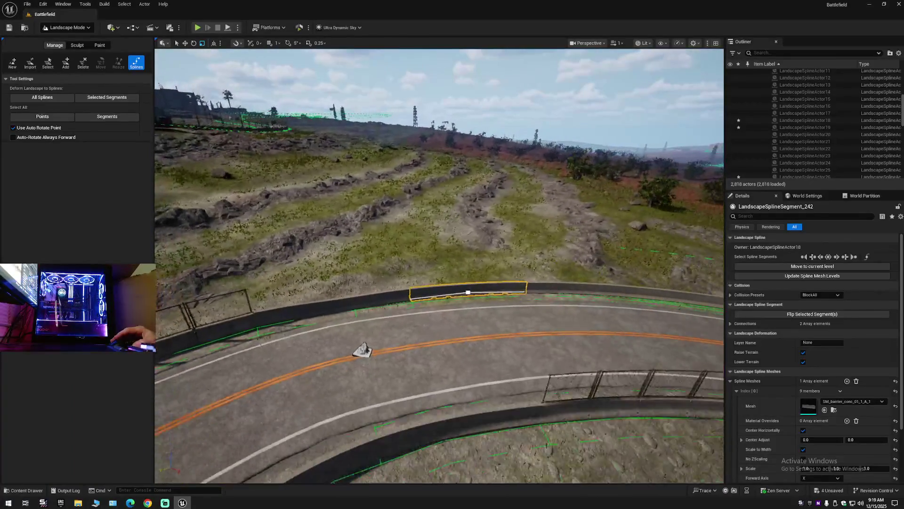
pyautogui.keyDown('shift'); pyautogui.click(334, 301); pyautogui.keyUp('shift')
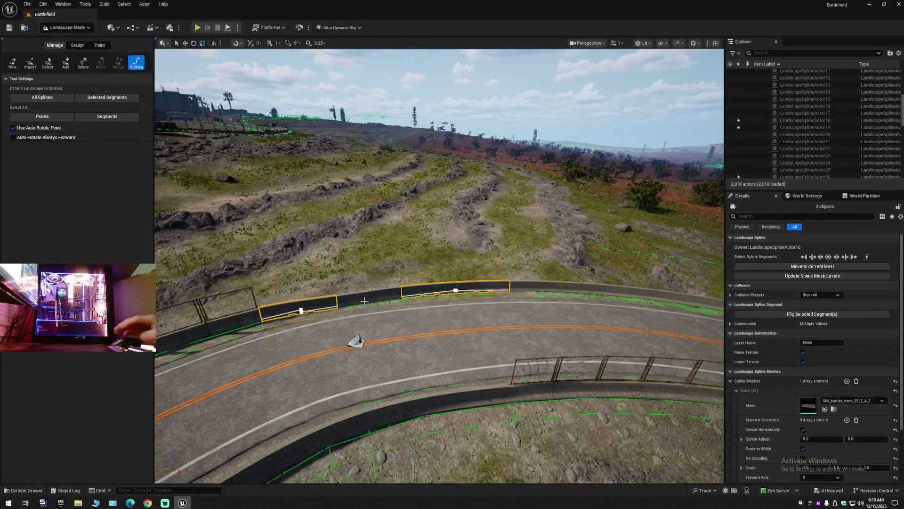
pyautogui.press('Delete')
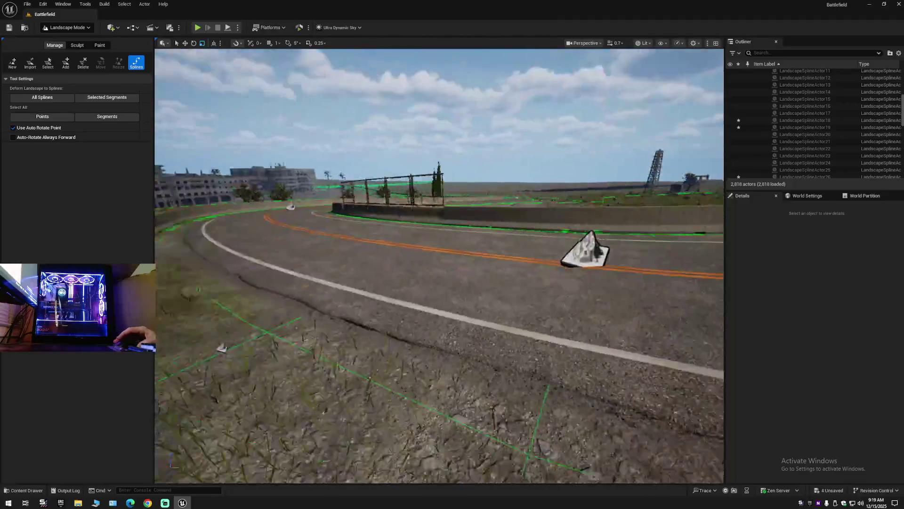
# Step: Fly along the road toward the fenced hillside to inspect the remaining SM_barrier_conc_01_1_A_1 barrier segments
pyautogui.press('s')
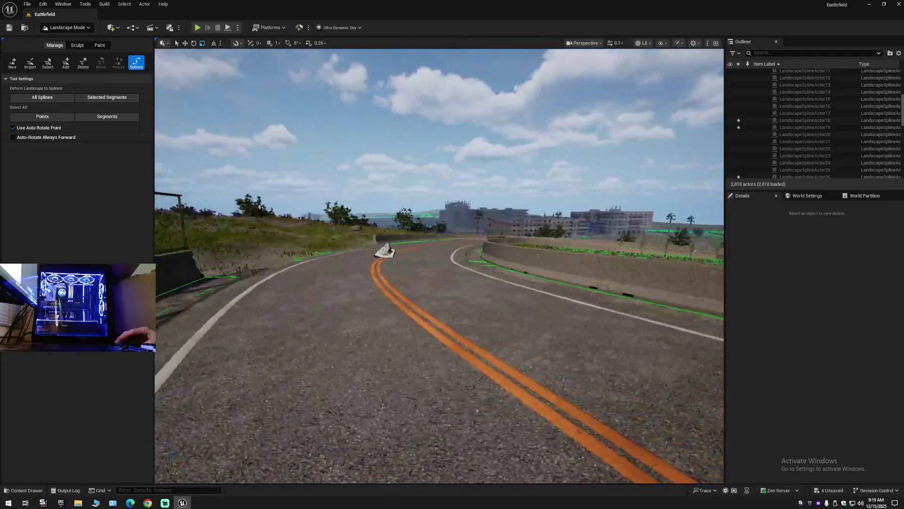
pyautogui.press('w')
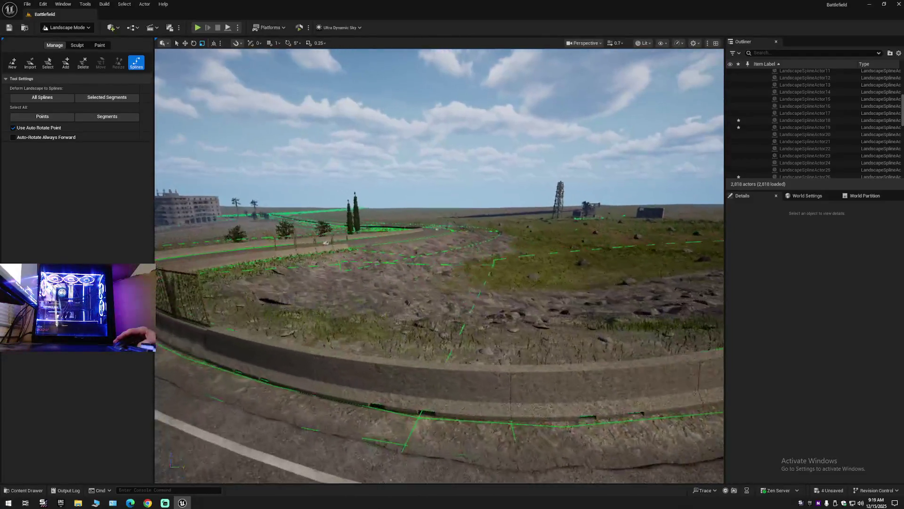
pyautogui.press('w')
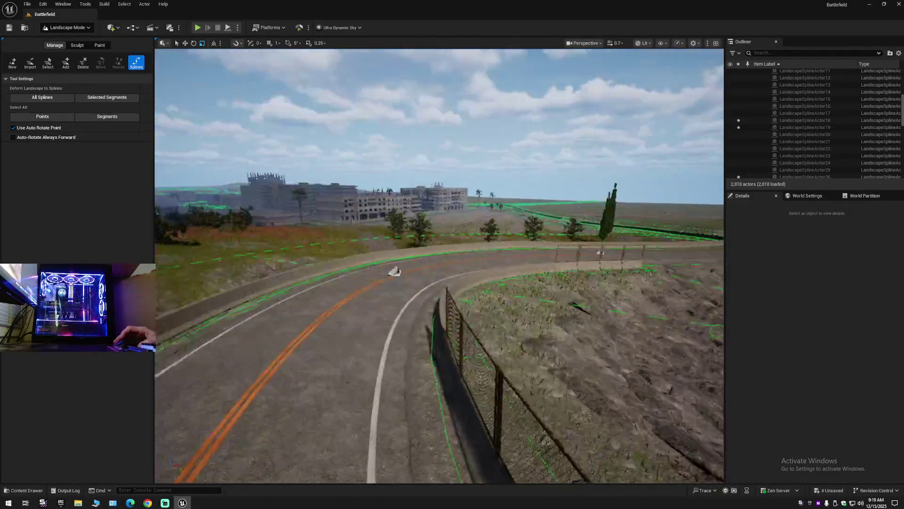
pyautogui.press('w')
pyautogui.scroll(2, 439, 266)
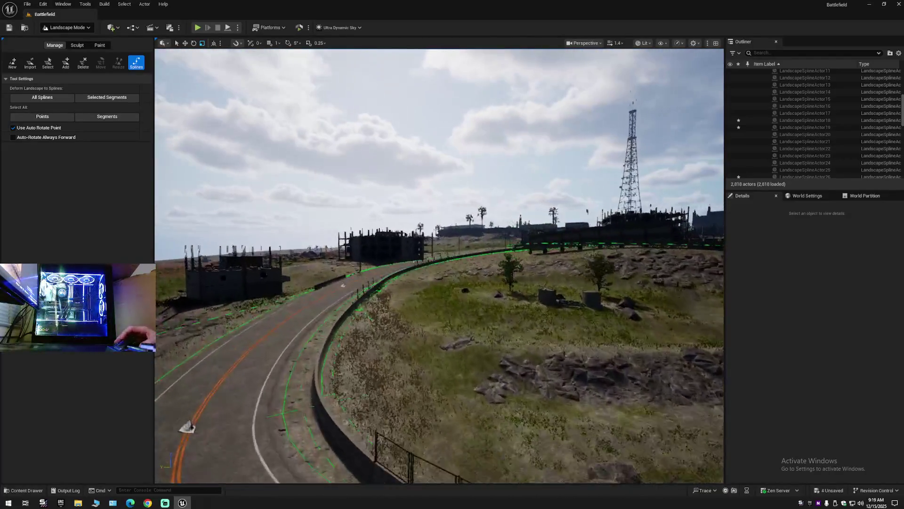
pyautogui.press('w')
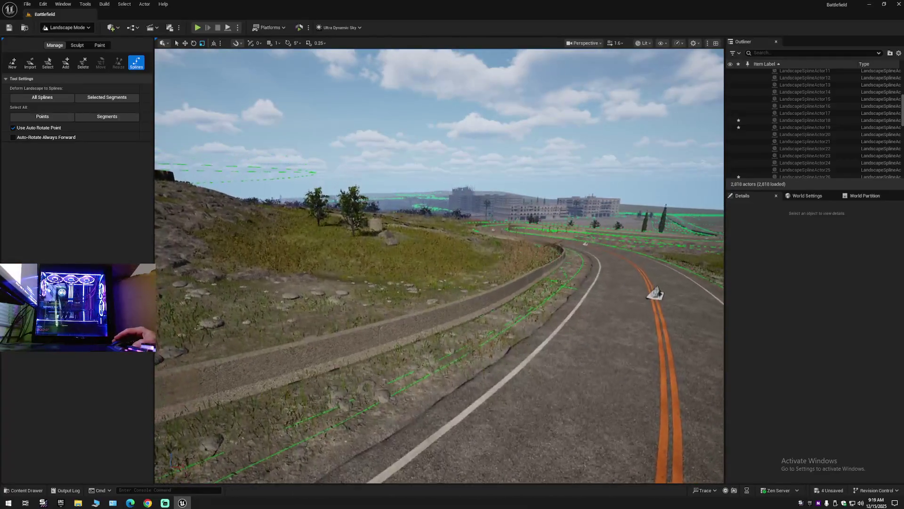
pyautogui.moveTo(439, 266); pyautogui.dragTo(344, 266)
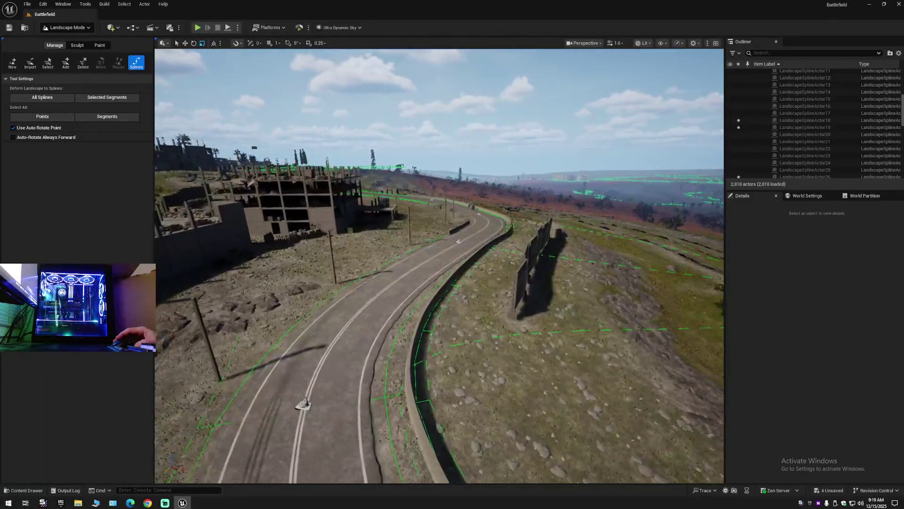
pyautogui.moveTo(439, 266)
pyautogui.mouseDown()
pyautogui.moveTo(566, 273)
pyautogui.moveTo(400, 244)
pyautogui.mouseUp()
# Step: Delete one barrier segment beside the road and another on the hillside below
pyautogui.click(400, 244)
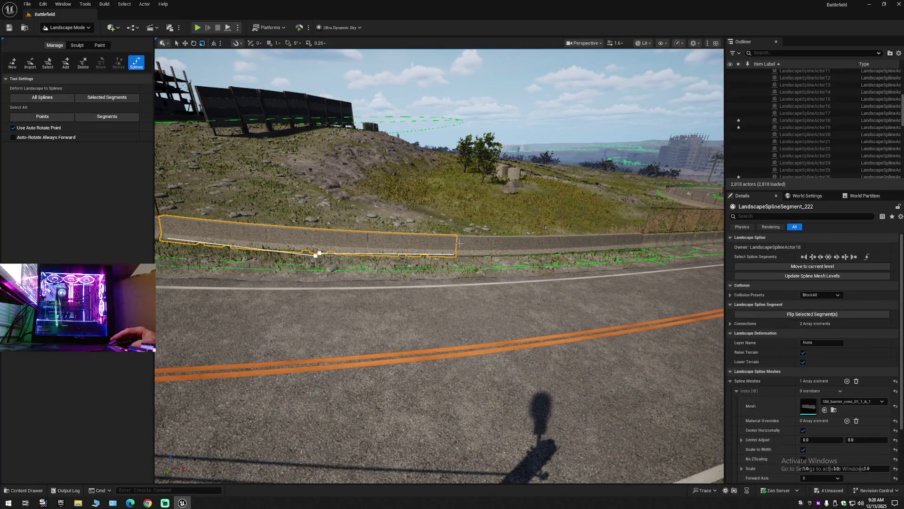
pyautogui.click(479, 244)
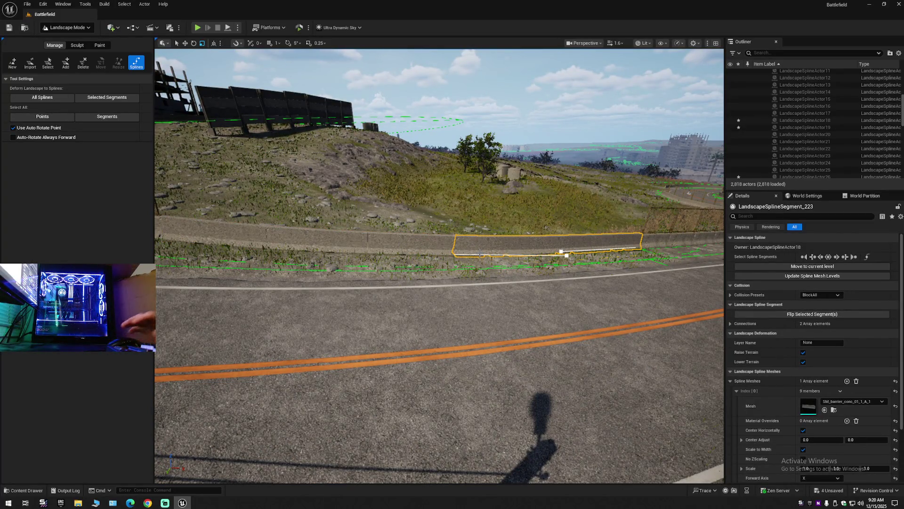
pyautogui.press('Delete')
pyautogui.moveTo(439, 263)
pyautogui.mouseDown()
pyautogui.moveTo(424, 264)
pyautogui.moveTo(452, 263)
pyautogui.moveTo(424, 255)
pyautogui.moveTo(424, 245)
pyautogui.moveTo(410, 247)
pyautogui.moveTo(635, 258)
pyautogui.mouseUp()
pyautogui.click(426, 297)
pyautogui.press('Delete')
pyautogui.rightClick(451, 279)
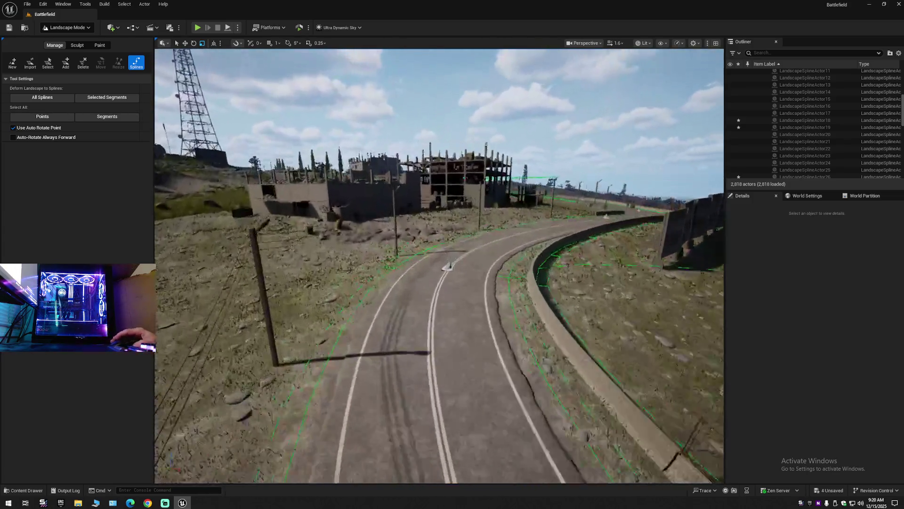
# Step: Fly the edited road toward the ruined town to review the barriers, then show the editor modes list
pyautogui.moveTo(448, 266); pyautogui.dragTo(467, 284)
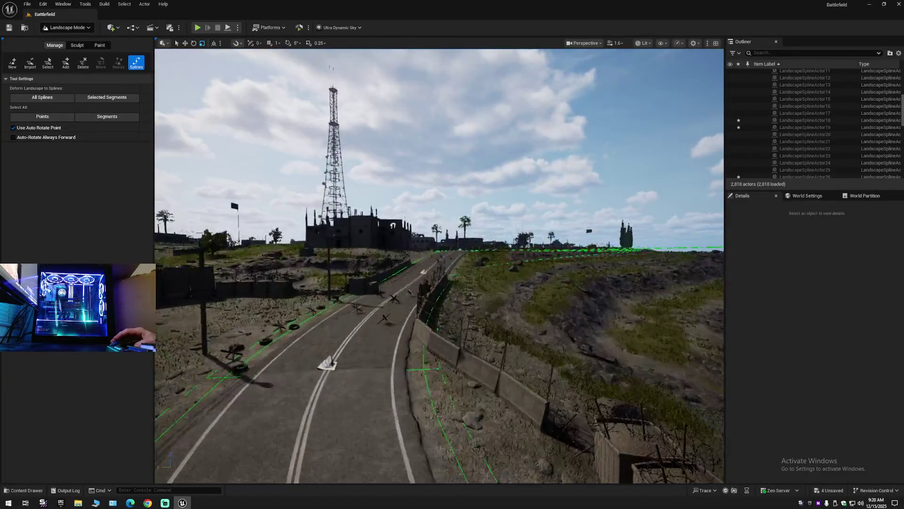
pyautogui.moveTo(468, 284); pyautogui.dragTo(445, 263)
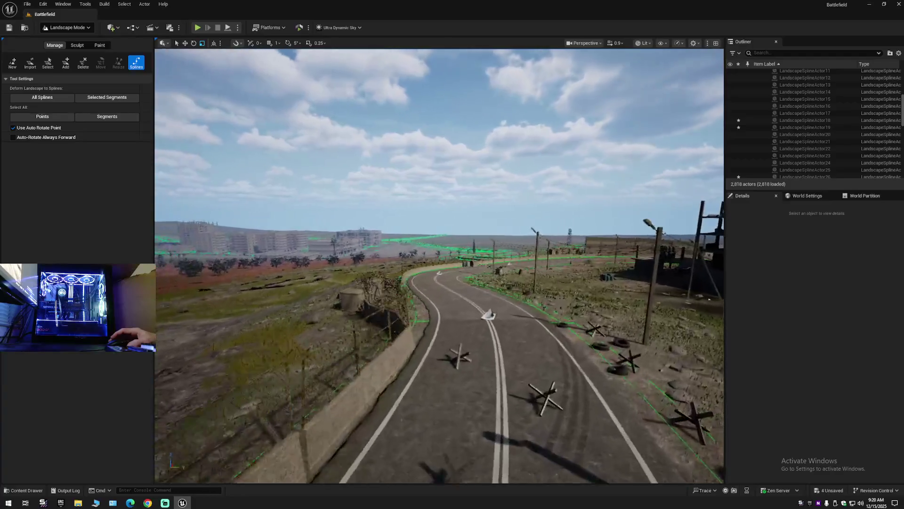
pyautogui.moveTo(445, 264); pyautogui.dragTo(438, 245)
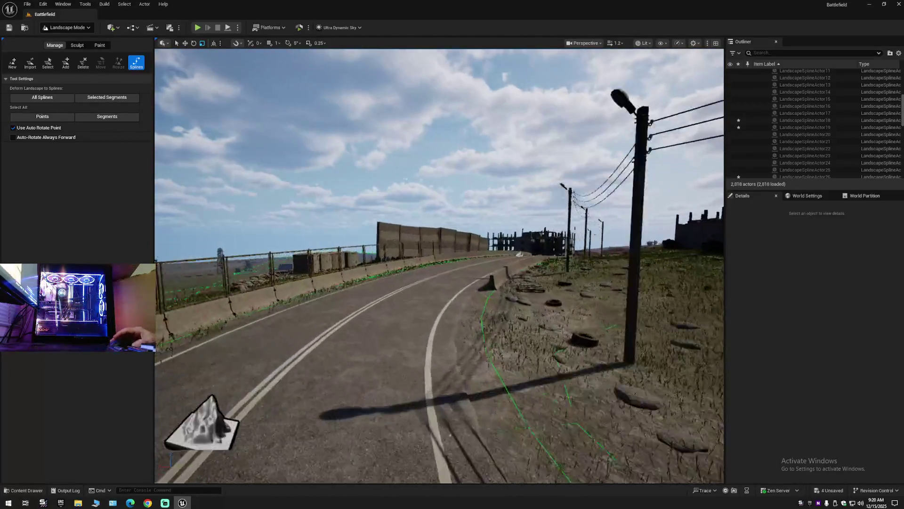
pyautogui.moveTo(438, 245); pyautogui.dragTo(452, 244)
pyautogui.press('w')
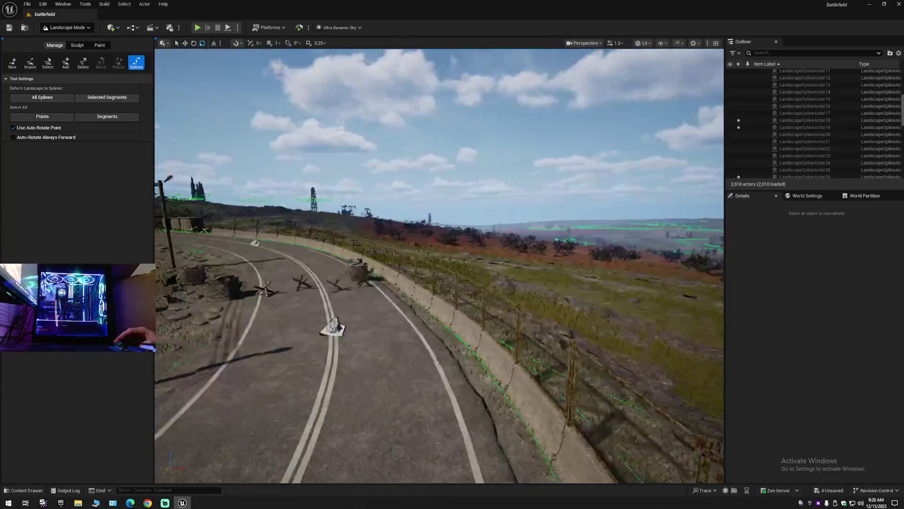
pyautogui.press('e')
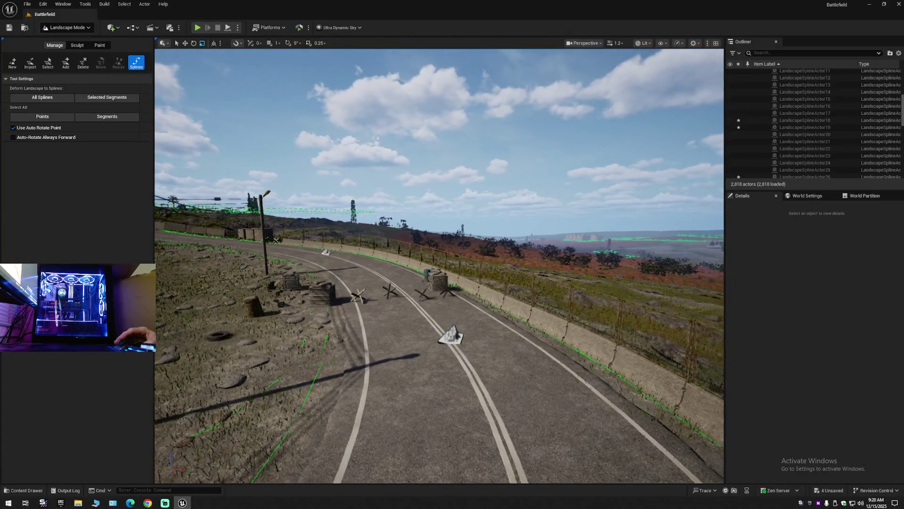
pyautogui.press('w')
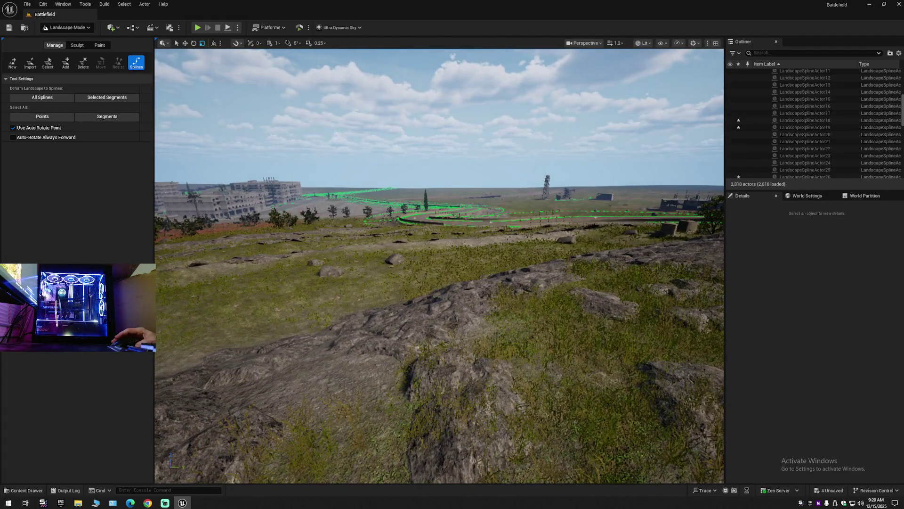
pyautogui.press('w')
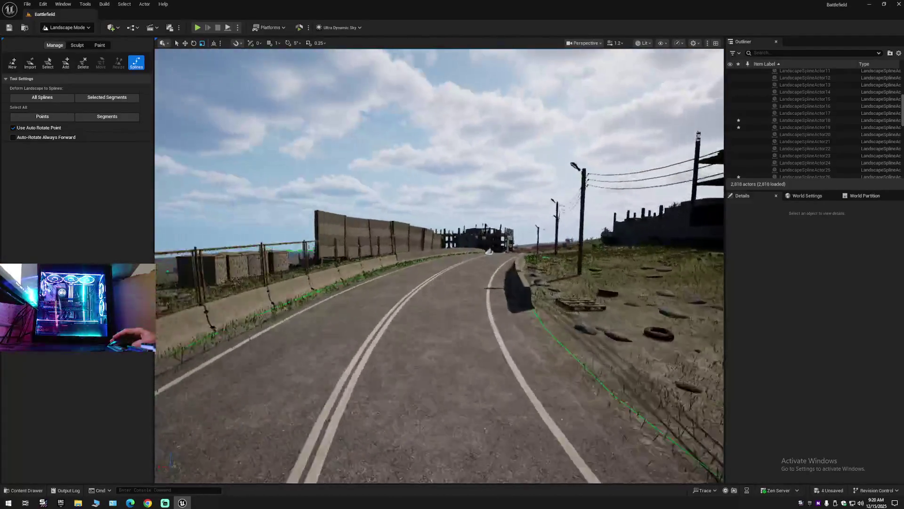
pyautogui.press('w')
pyautogui.click(64, 27)
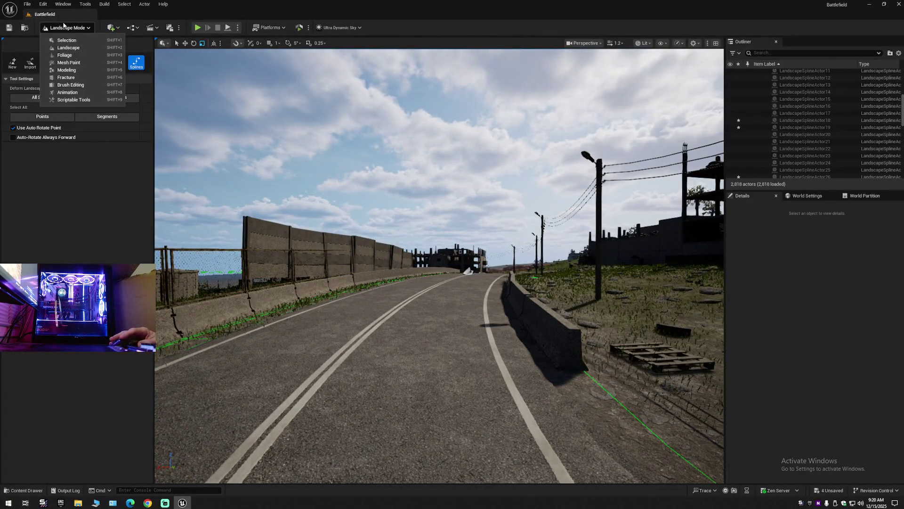
# Step: Switch to Selection mode and confirm saving all the Battlefield level's barrier edits
pyautogui.click(66, 40)
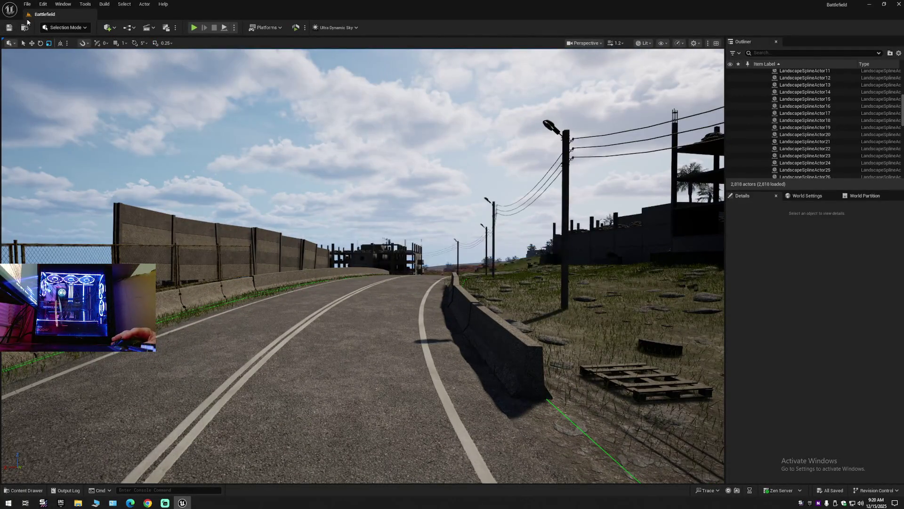
pyautogui.click(28, 3)
pyautogui.click(55, 93)
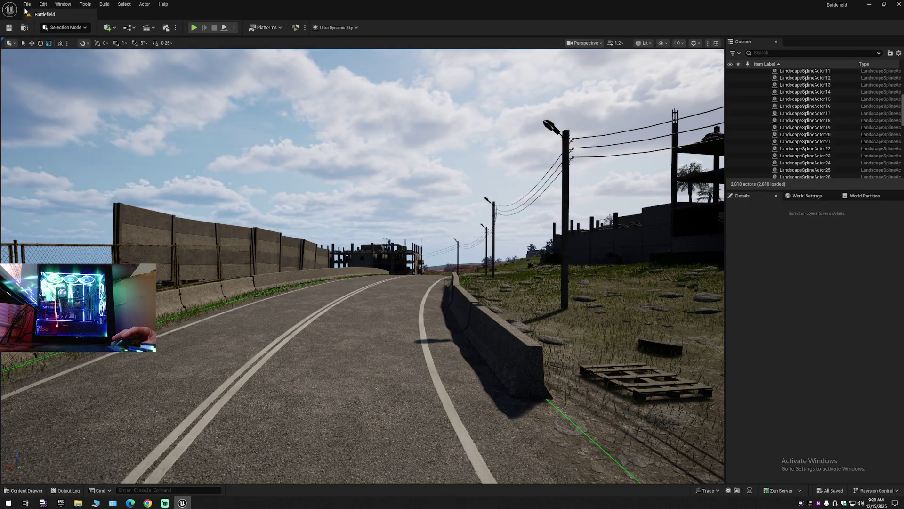
pyautogui.click(27, 5)
pyautogui.click(47, 104)
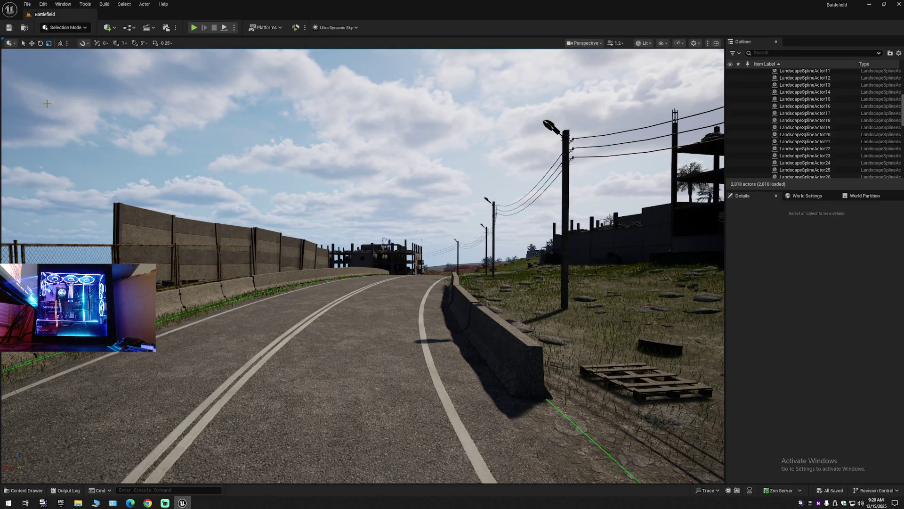